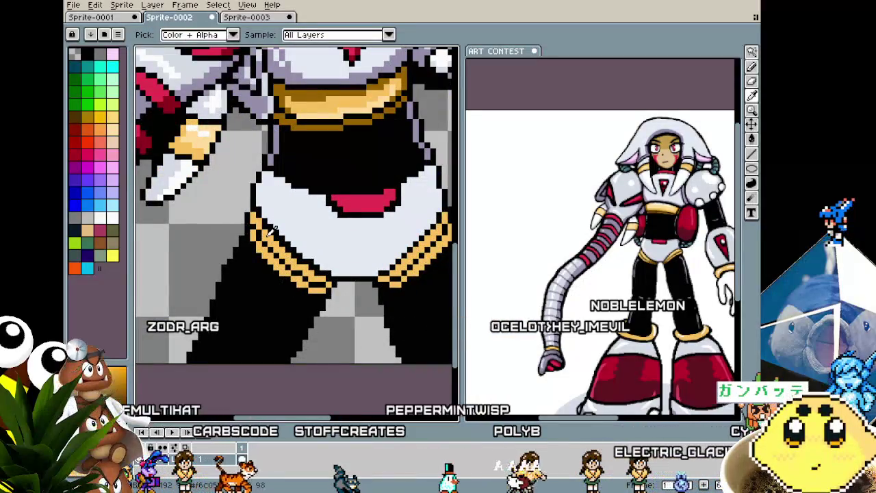
Pan and zoom around the belly and belt to inspect the gold trim.
key(b)
drag(421, 288, 380, 305)
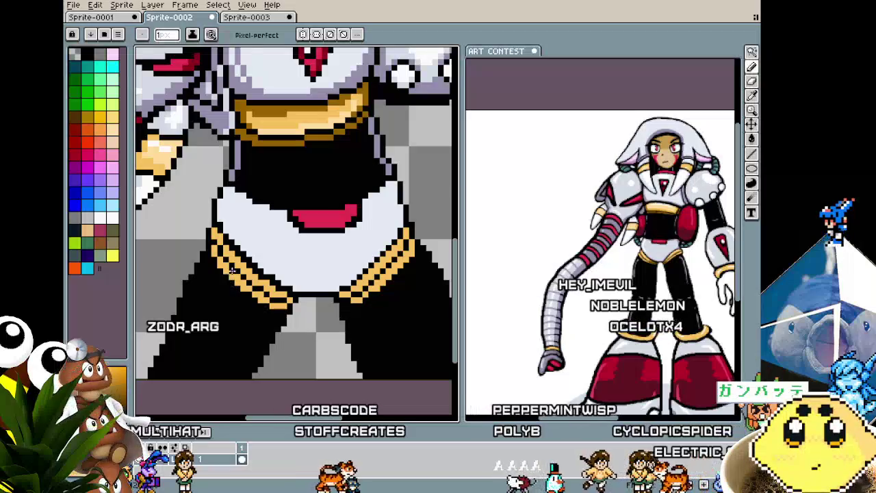
scroll(226, 254, down, 2)
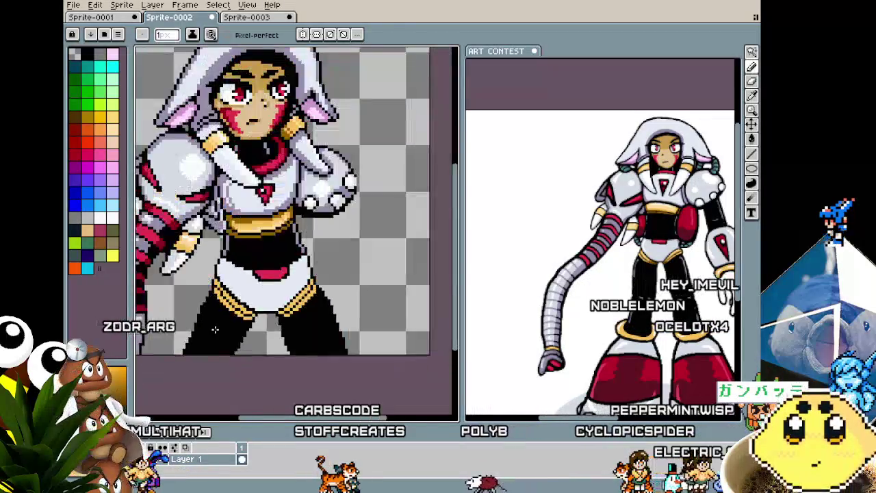
scroll(225, 254, down, 1)
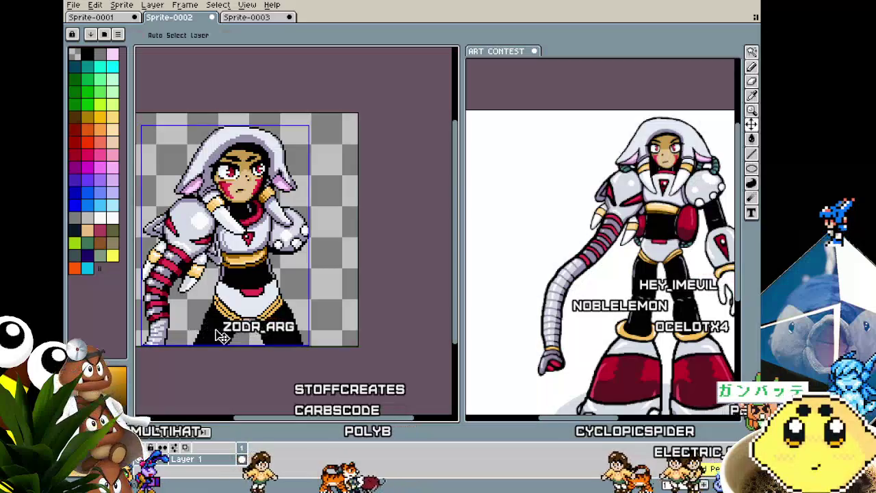
scroll(221, 318, up, 2)
scroll(223, 225, up, 2)
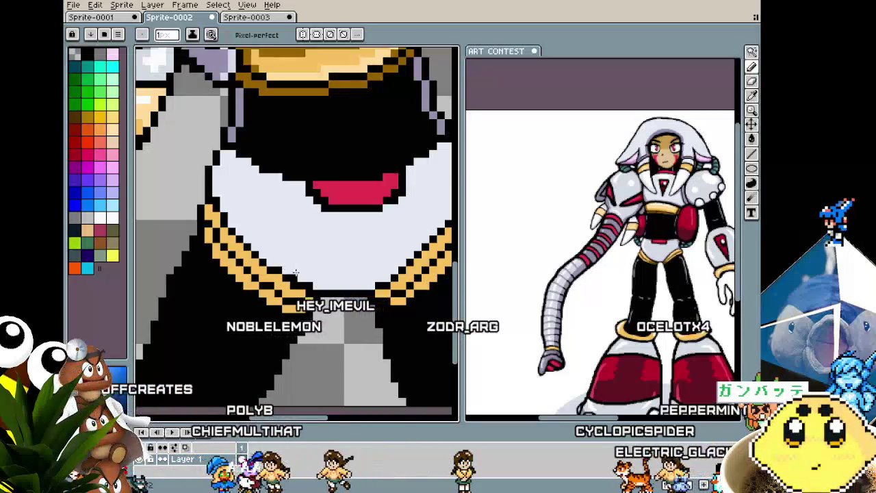
scroll(309, 288, down, 2)
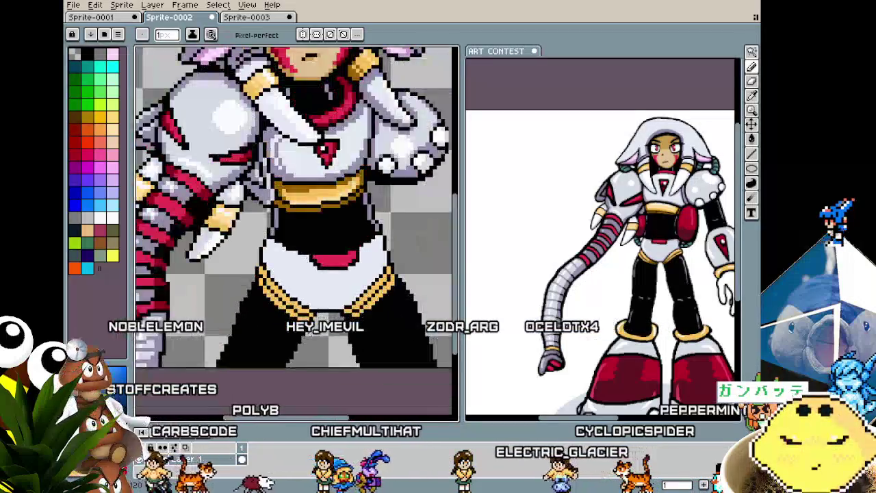
scroll(309, 288, up, 1)
scroll(309, 288, up, 1)
key(alt)
key(alt)
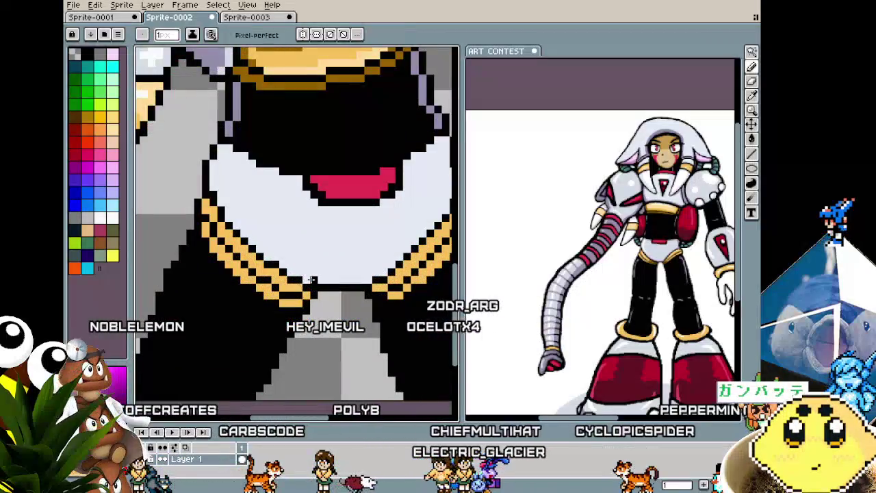
scroll(305, 342, down, 2)
scroll(303, 356, down, 1)
scroll(302, 355, up, 1)
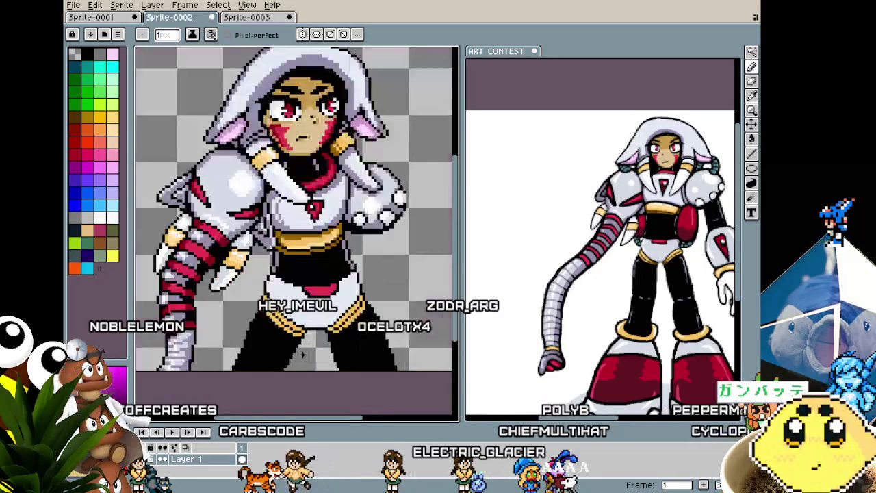
scroll(302, 354, up, 1)
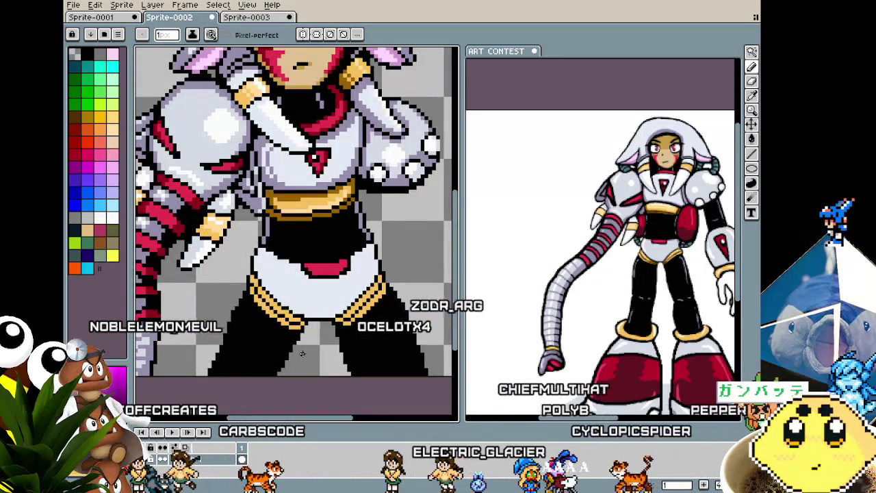
scroll(288, 346, up, 1)
Magic-wand select the gold belt trim and set the pencil brush to 3 px.
key(w)
click(288, 336)
key(b)
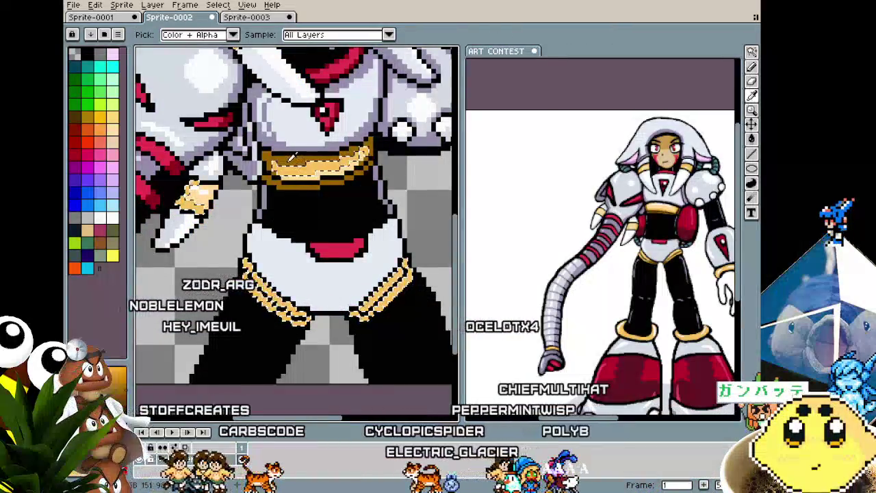
key(plus)
key(plus)
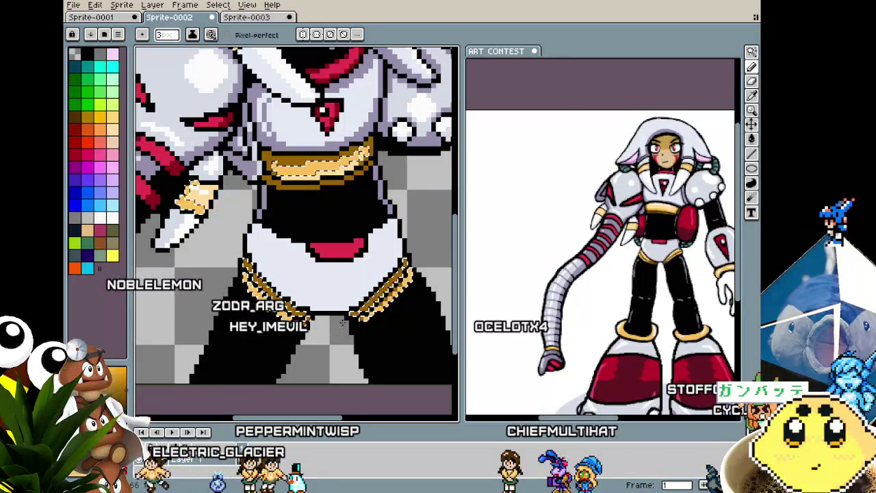
scroll(340, 334, down, 1)
scroll(336, 353, down, 1)
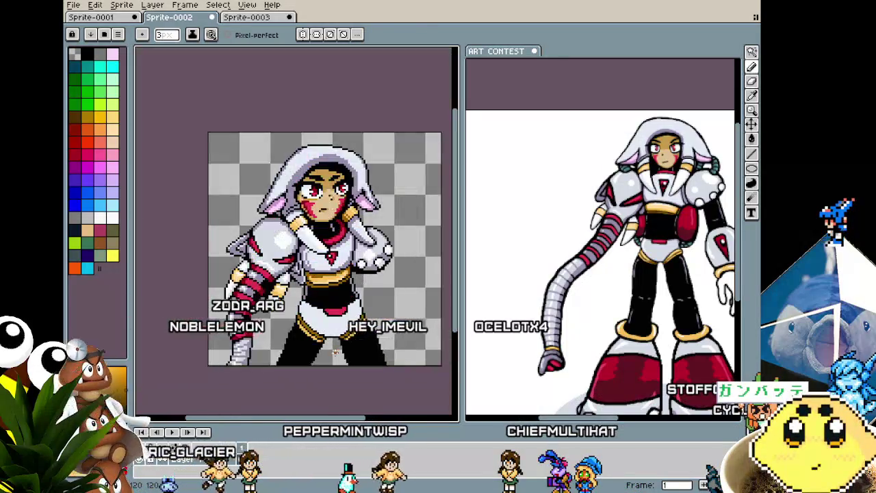
scroll(335, 352, up, 1)
scroll(370, 327, up, 1)
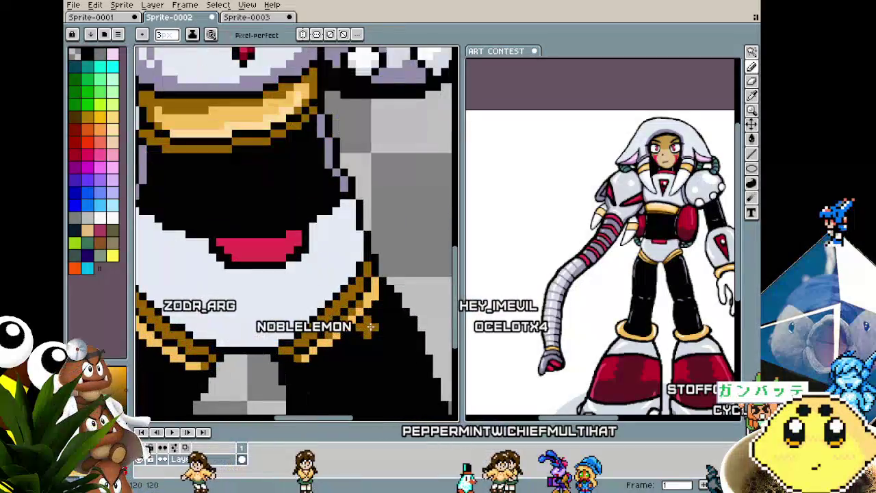
key(b)
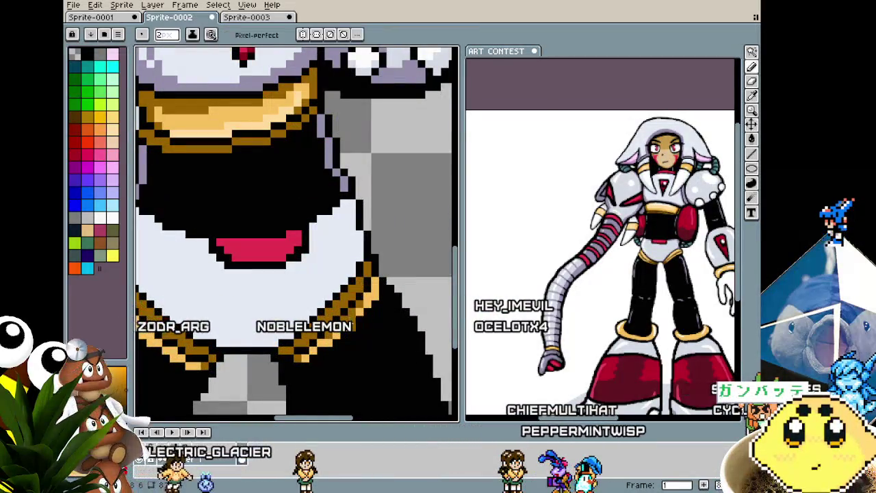
scroll(273, 342, down, 1)
scroll(274, 342, down, 1)
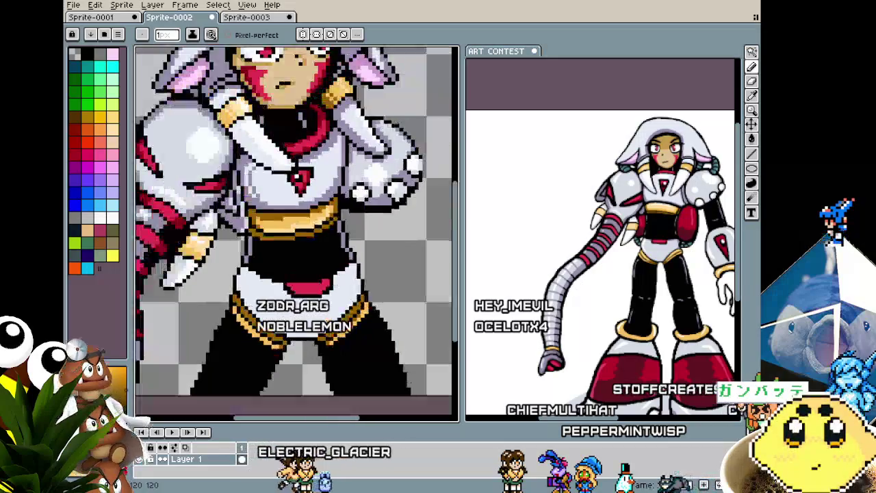
scroll(367, 296, up, 2)
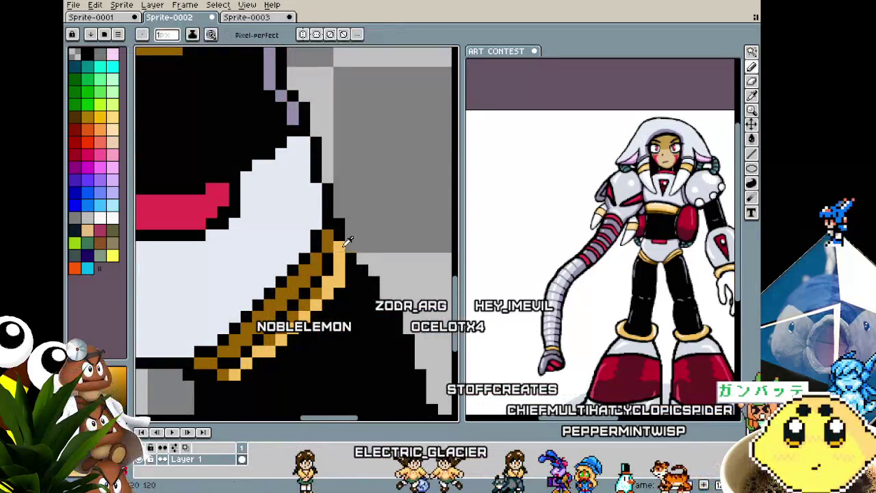
click(338, 225)
drag(350, 236, 350, 224)
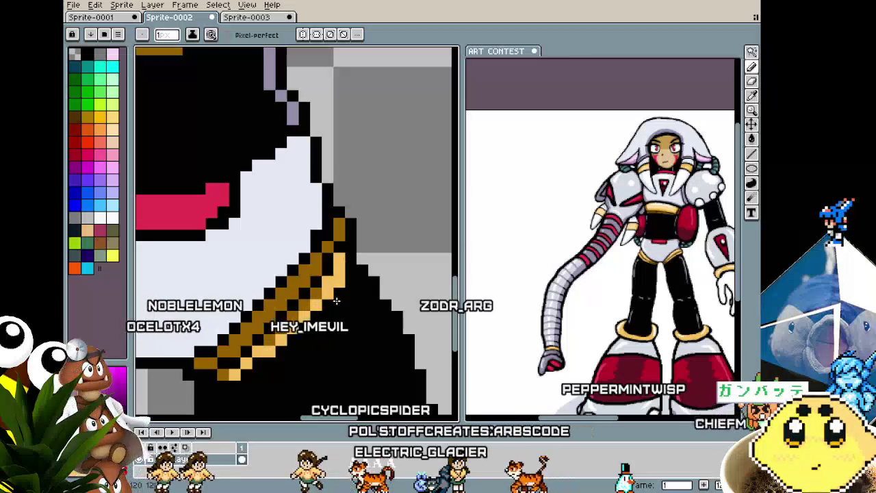
scroll(338, 295, down, 1)
scroll(338, 294, down, 1)
scroll(335, 273, up, 2)
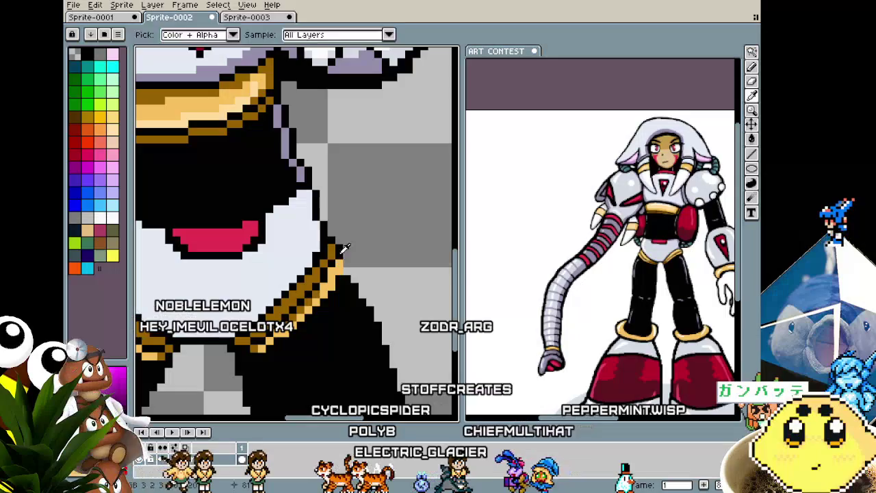
key(alt)
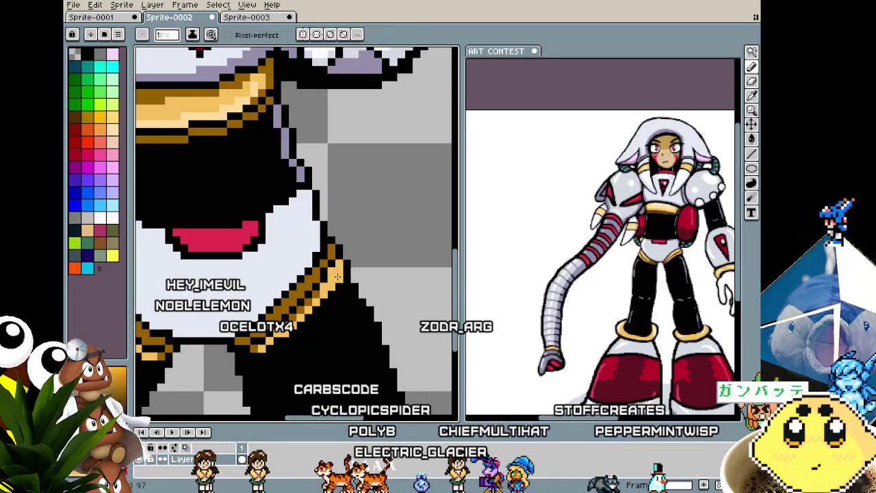
scroll(321, 271, down, 1)
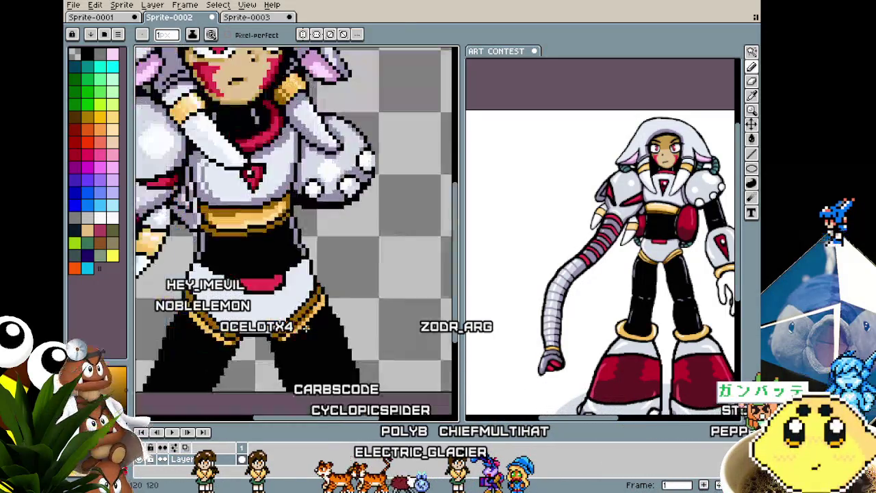
scroll(306, 327, down, 1)
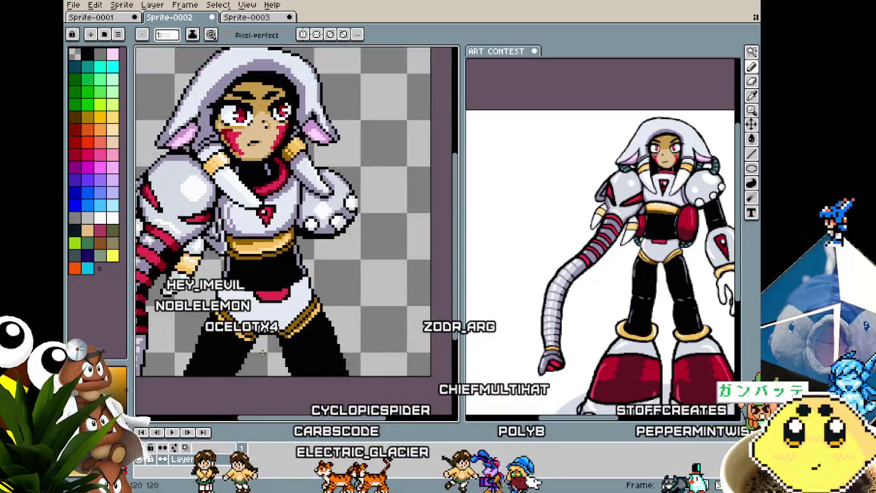
scroll(261, 352, up, 1)
scroll(247, 322, up, 1)
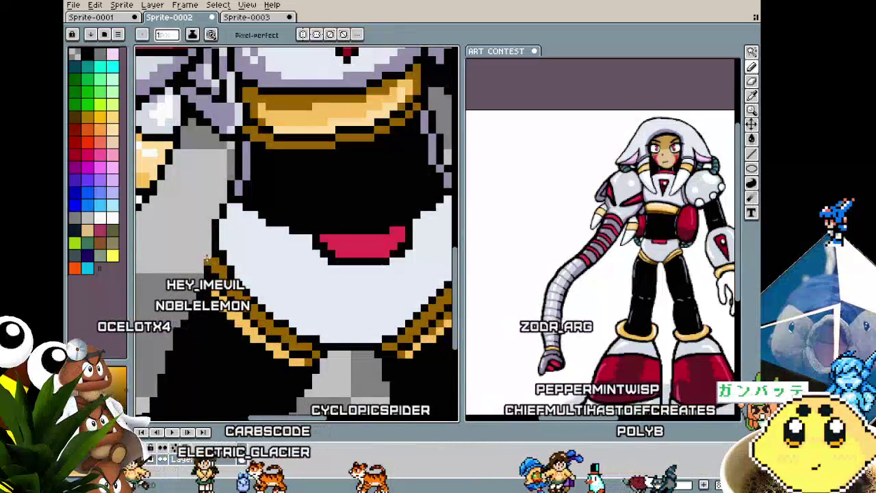
key(alt)
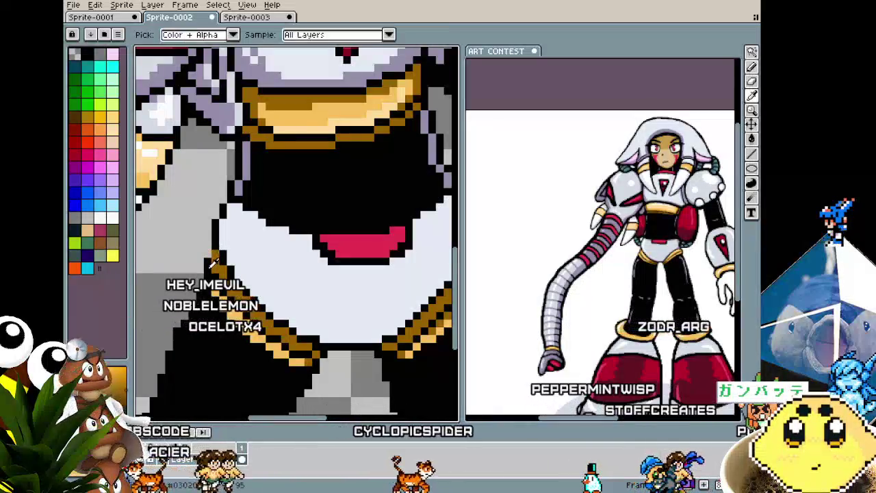
key(alt)
key(alt)
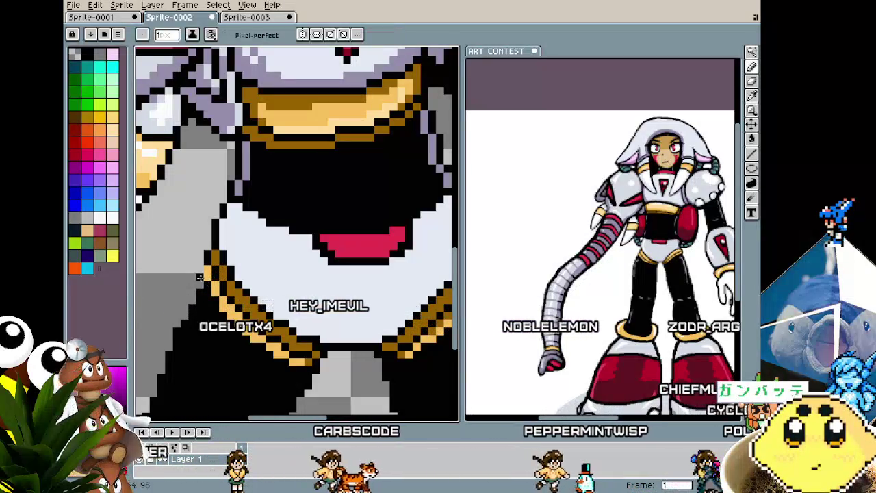
scroll(199, 271, down, 2)
scroll(193, 332, down, 2)
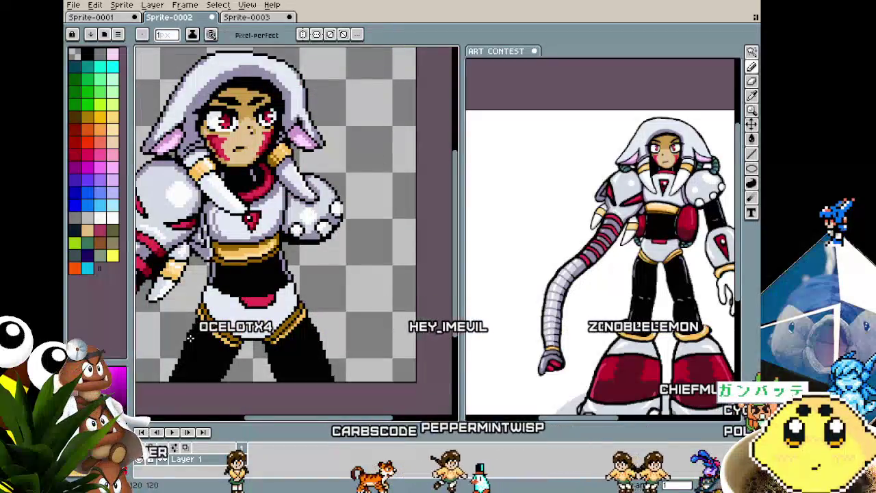
scroll(191, 339, up, 1)
scroll(201, 302, up, 1)
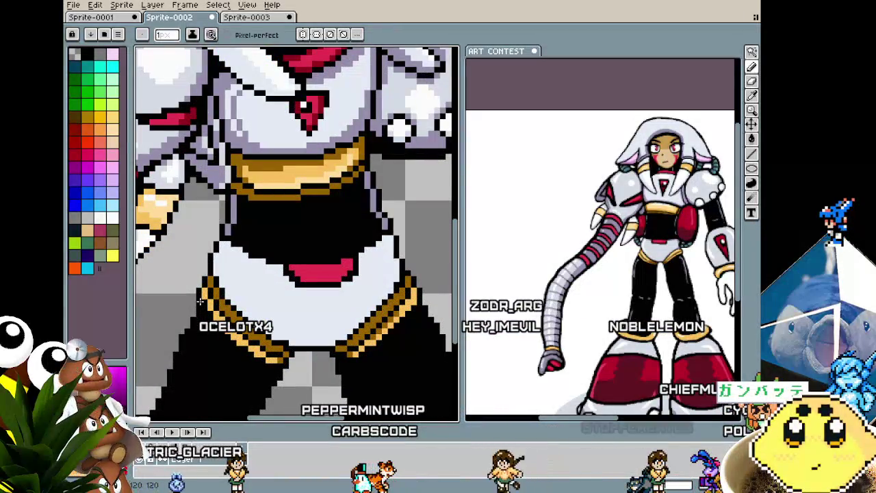
scroll(200, 301, down, 1)
scroll(194, 384, down, 1)
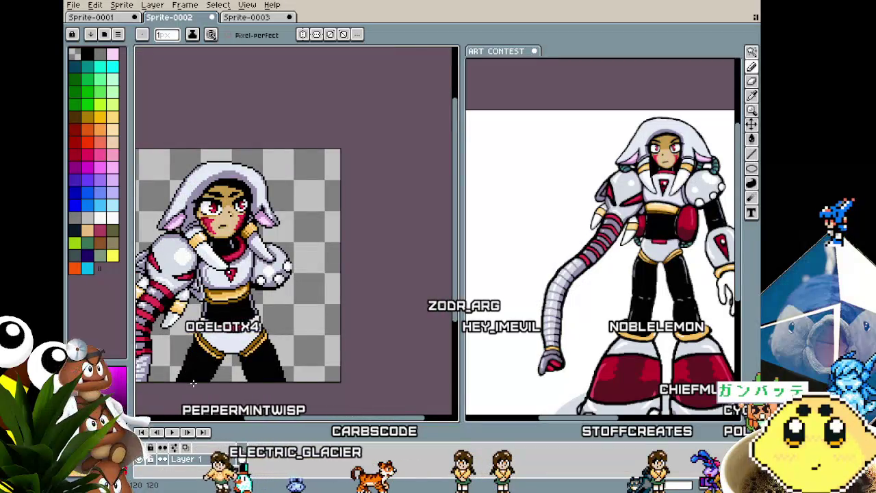
scroll(193, 385, up, 1)
scroll(193, 304, up, 1)
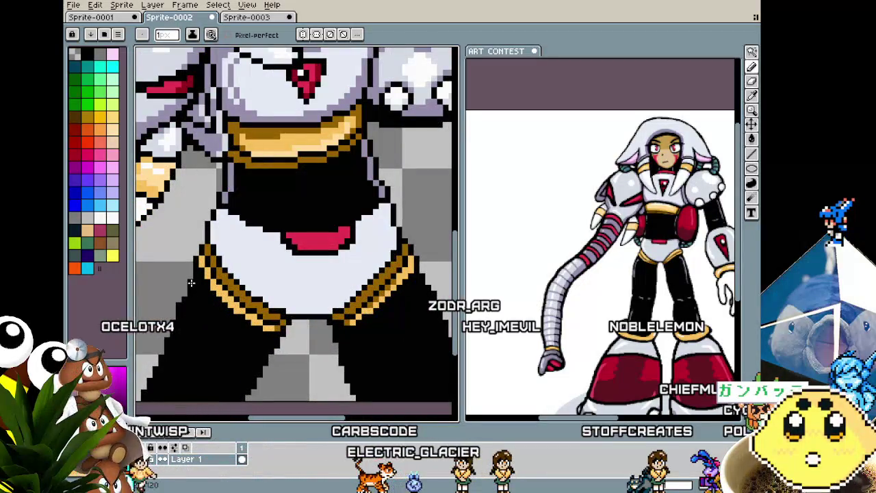
scroll(191, 283, down, 1)
scroll(174, 354, down, 1)
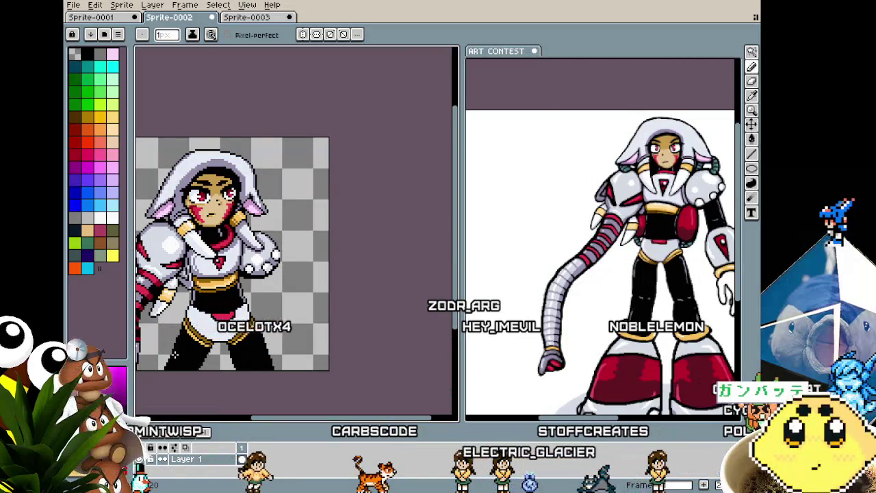
scroll(178, 369, up, 1)
scroll(329, 250, up, 1)
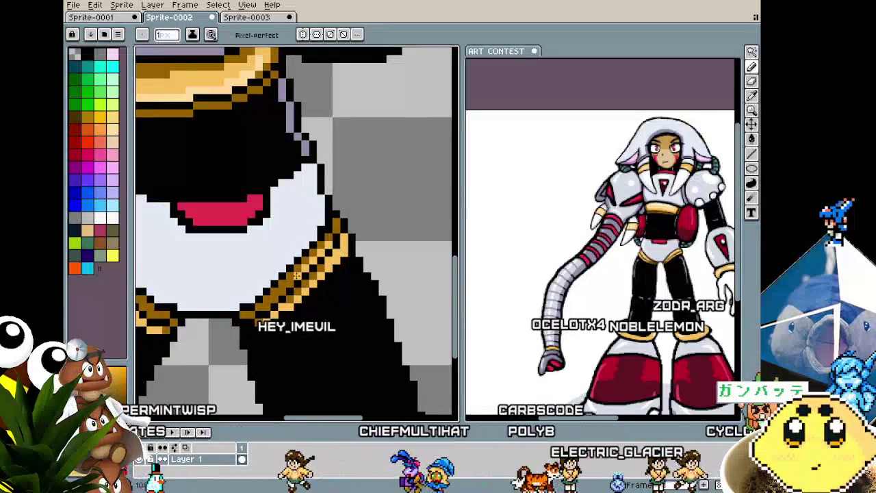
scroll(277, 296, down, 1)
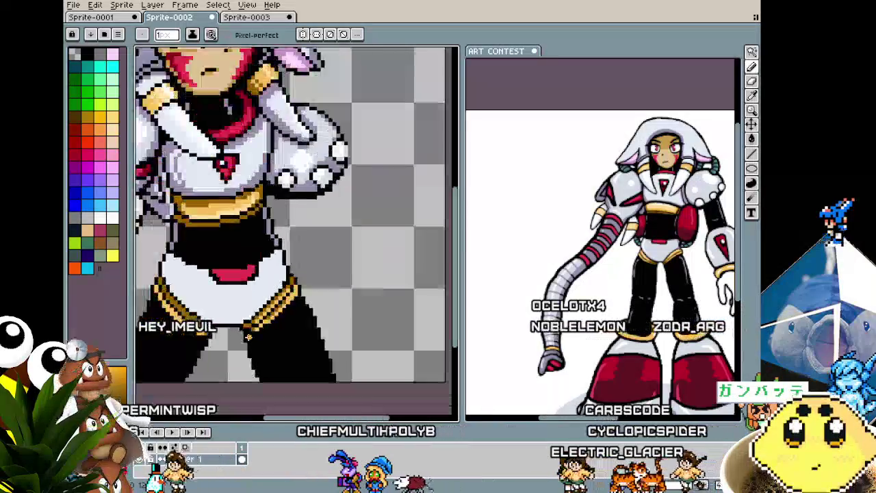
scroll(248, 335, down, 1)
scroll(248, 348, up, 1)
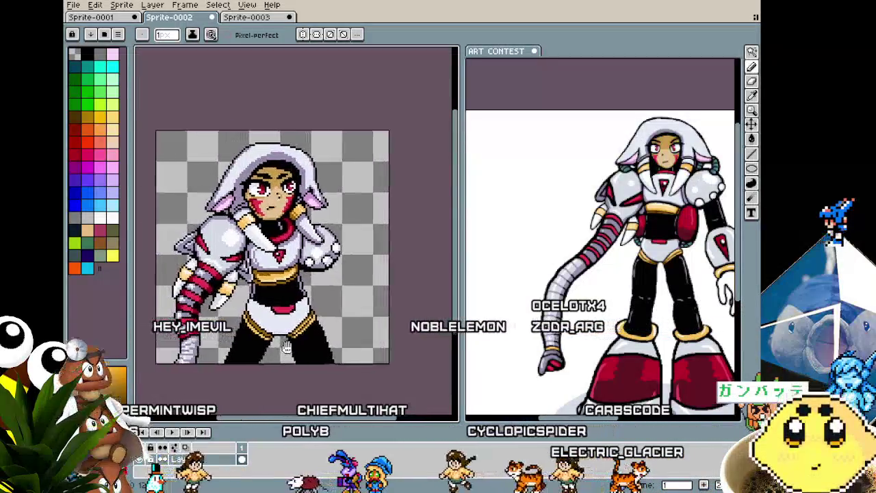
scroll(253, 357, up, 1)
scroll(259, 368, up, 1)
scroll(260, 373, down, 2)
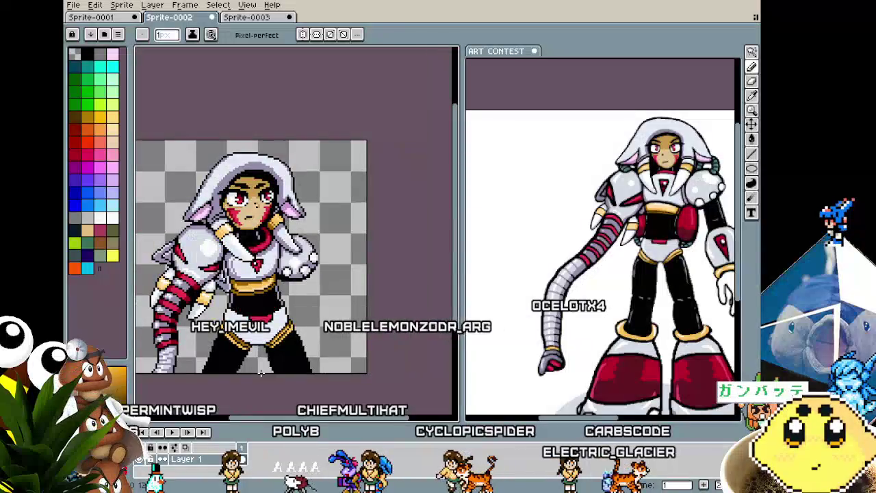
scroll(274, 370, up, 2)
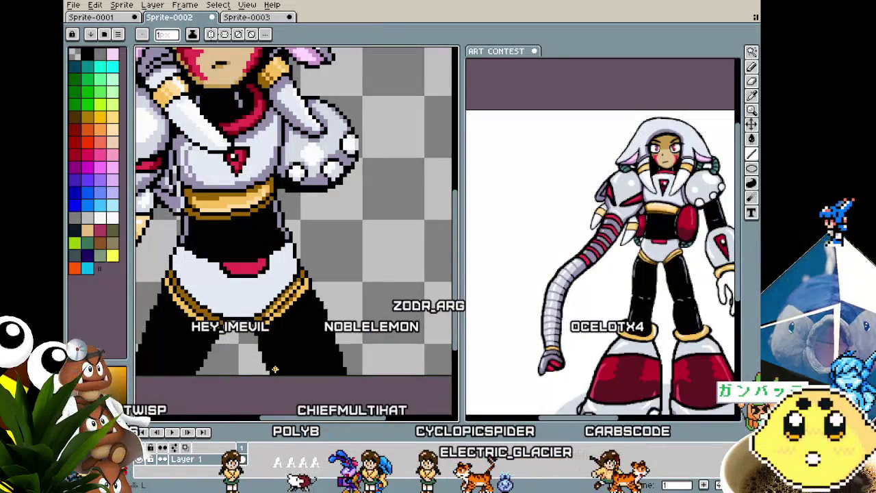
scroll(275, 369, up, 1)
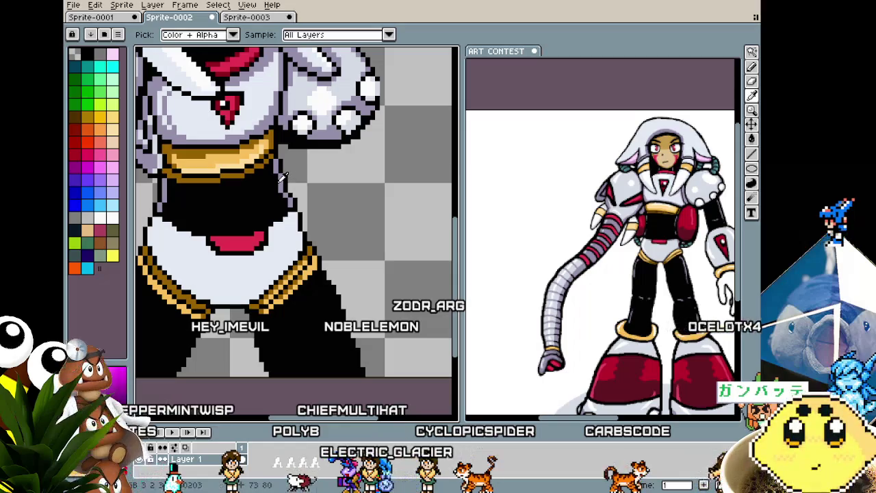
Draw a dark-grey rim line along the outer edge of the black leg.
key(b)
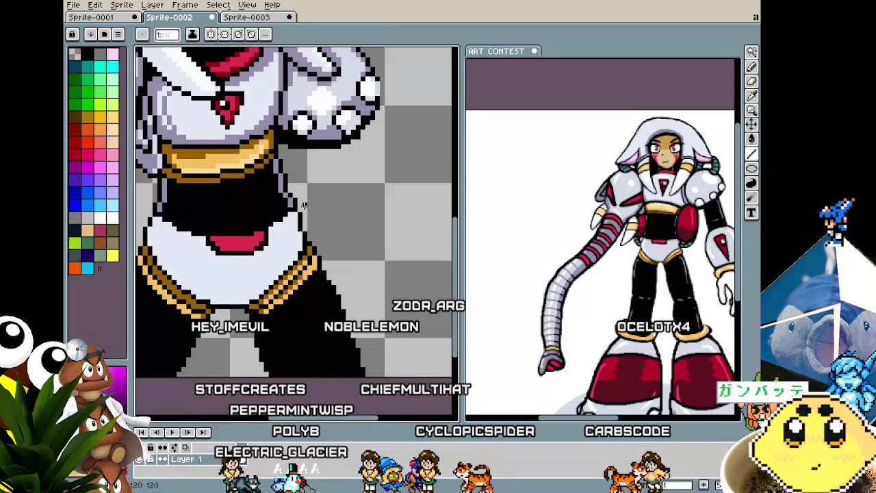
scroll(284, 190, up, 2)
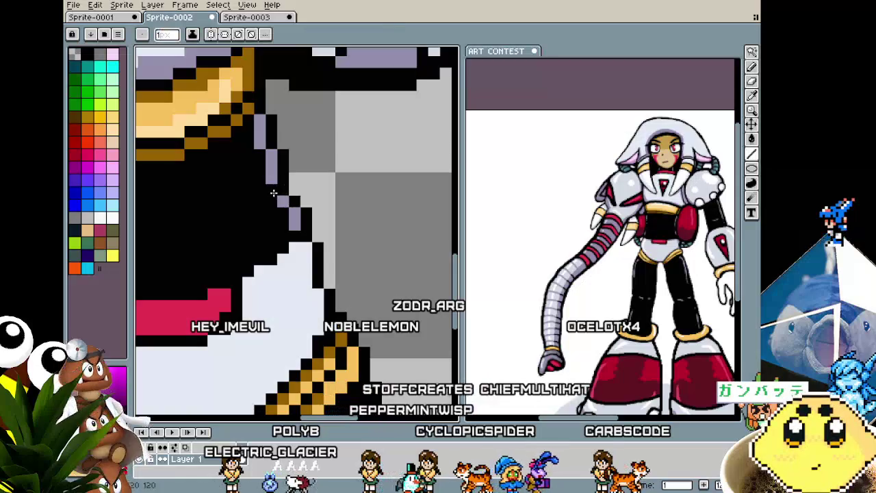
scroll(288, 177, down, 1)
scroll(281, 226, down, 1)
scroll(271, 294, down, 1)
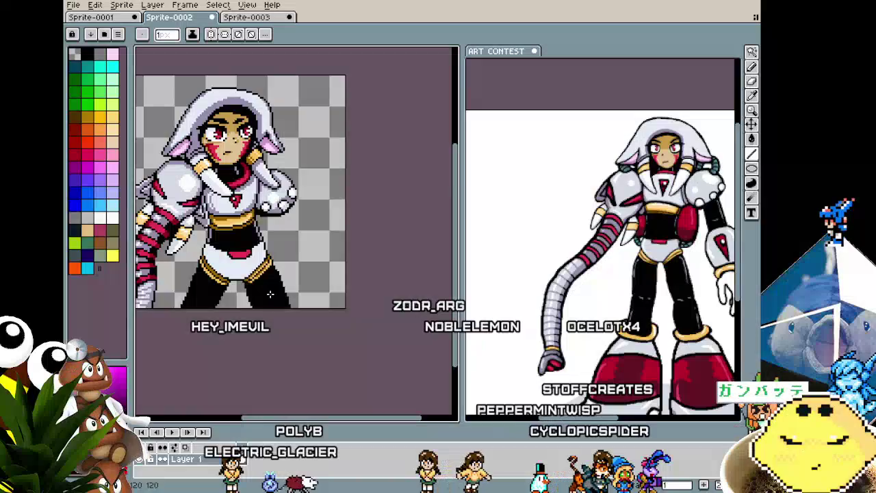
scroll(270, 294, up, 1)
scroll(270, 295, up, 1)
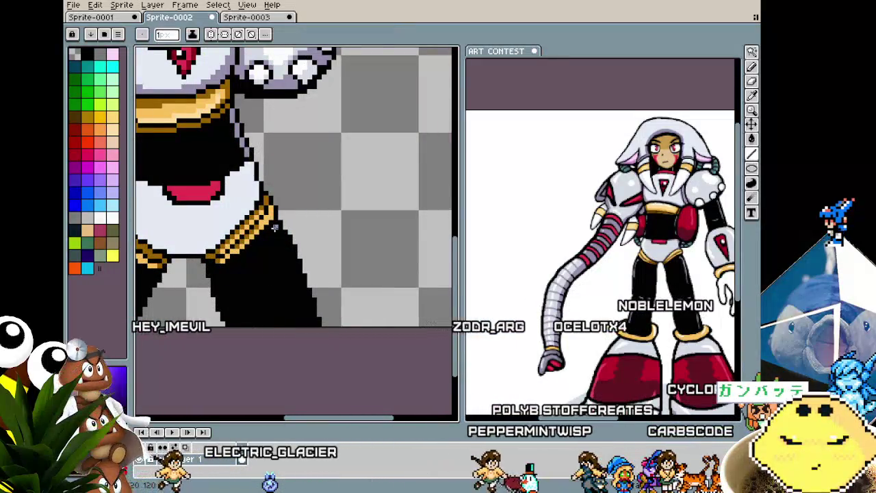
drag(277, 229, 290, 256)
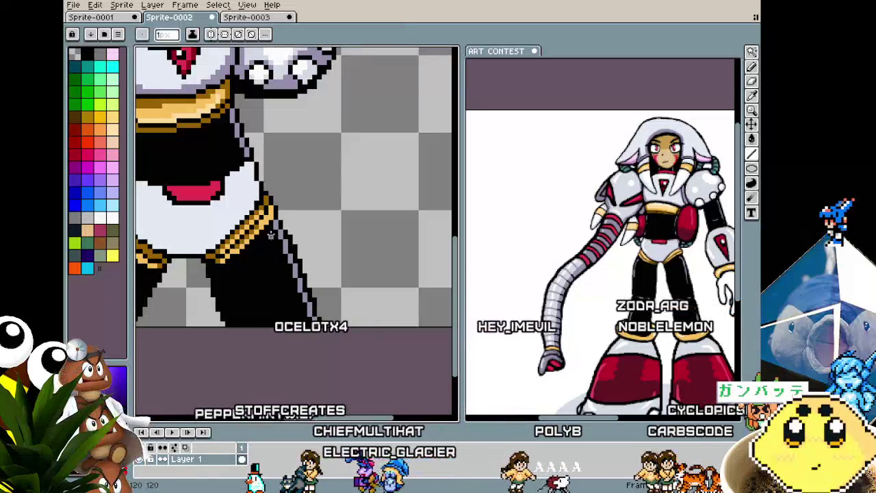
Sample a new drawing colour from the sprite near the legs.
scroll(267, 246, down, 2)
scroll(245, 284, down, 2)
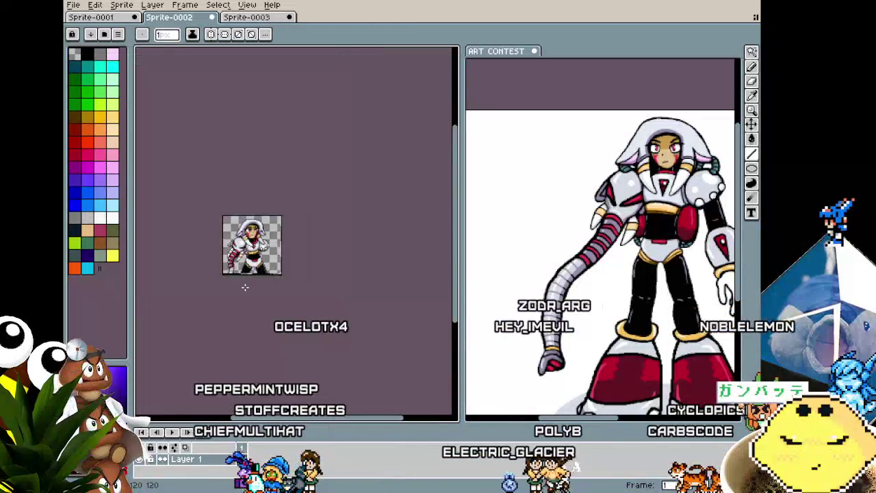
scroll(245, 285, up, 3)
scroll(245, 280, up, 1)
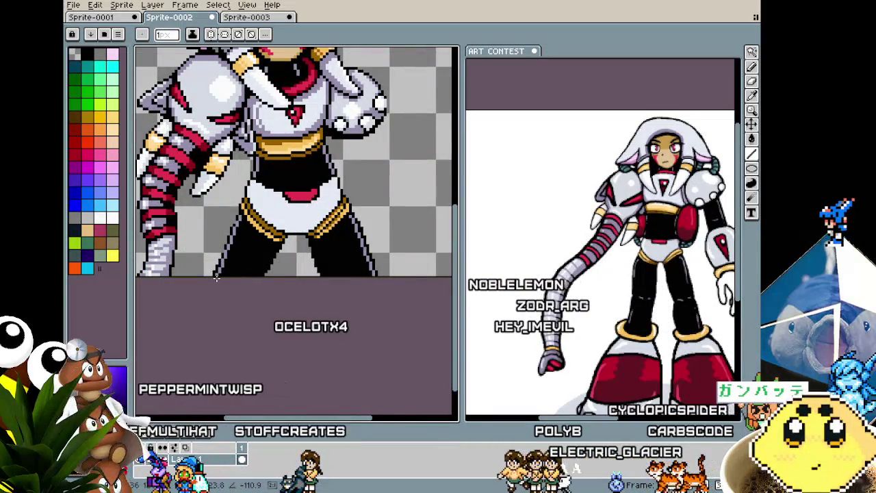
scroll(219, 267, up, 2)
key(alt)
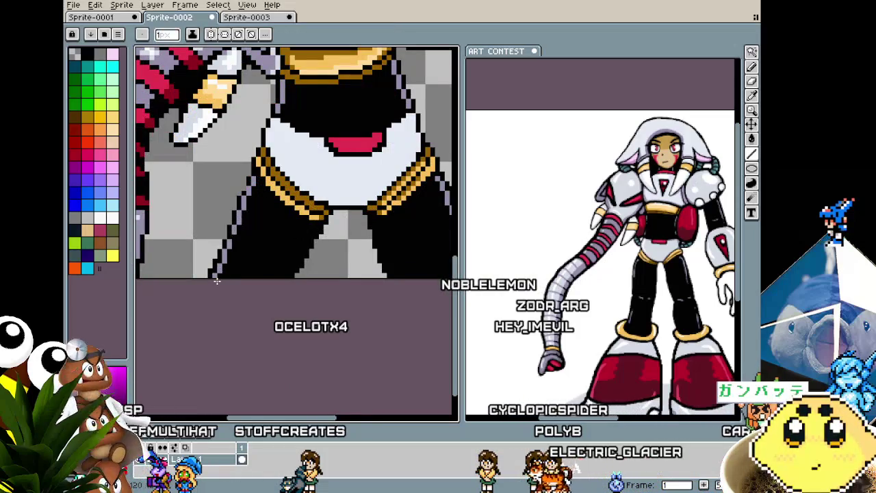
scroll(224, 280, down, 2)
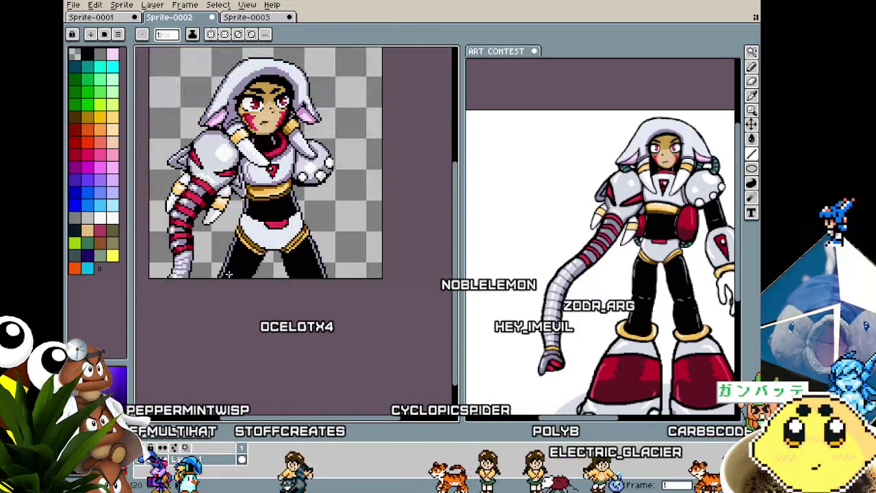
scroll(223, 281, up, 3)
key(alt)
alt+click(233, 192)
scroll(232, 232, down, 3)
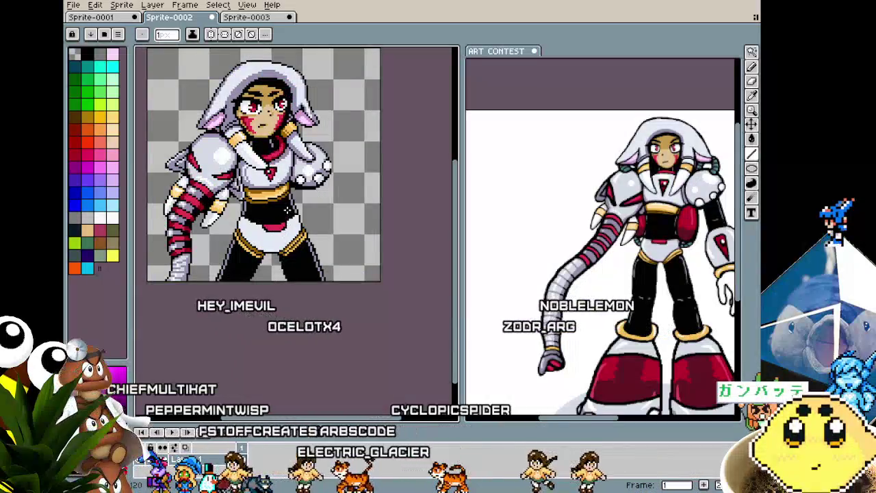
scroll(280, 281, up, 1)
scroll(278, 249, up, 1)
scroll(278, 249, up, 1)
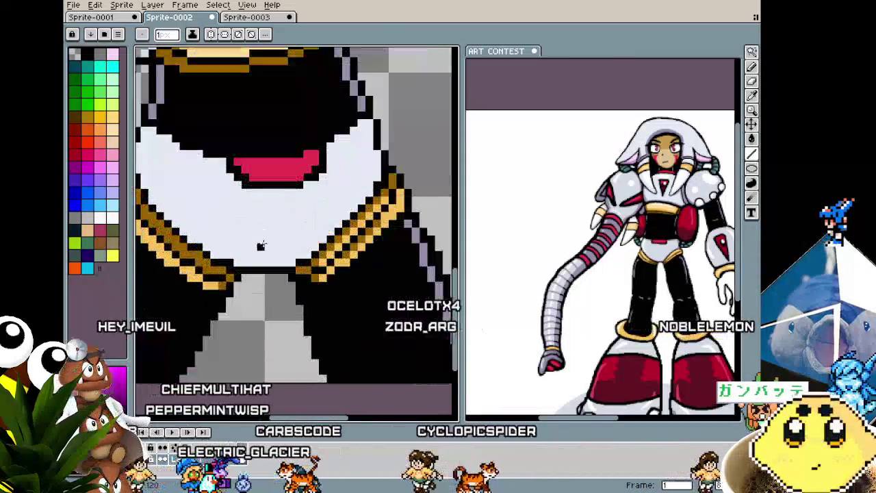
scroll(228, 306, down, 2)
scroll(228, 306, down, 1)
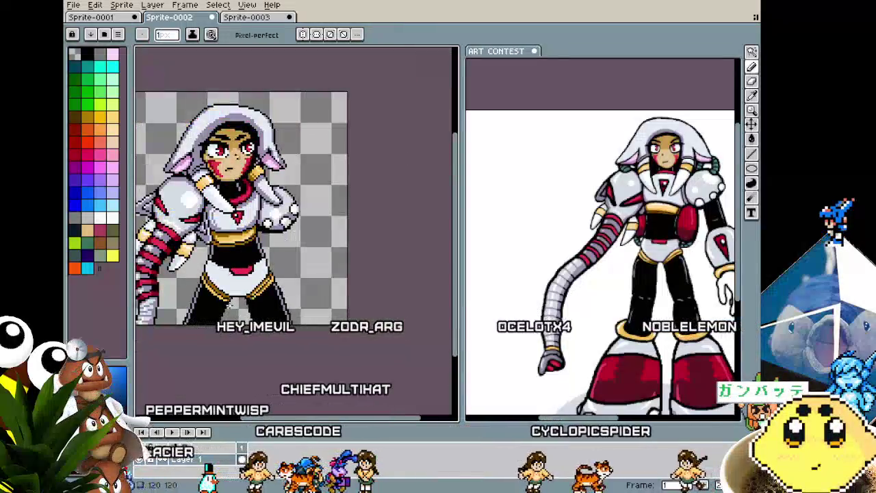
Magic-wand select the white hip plate and shade its right and left curved edges lavender.
scroll(248, 253, up, 2)
key(w)
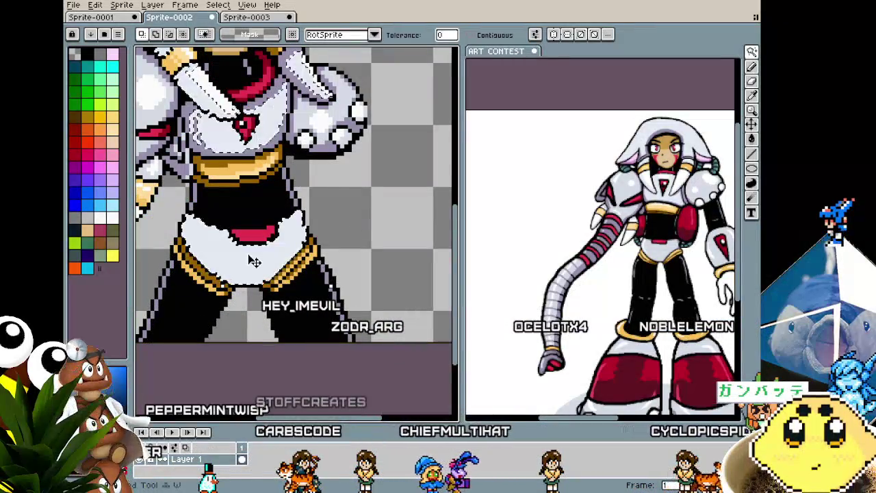
scroll(252, 261, up, 1)
key(i)
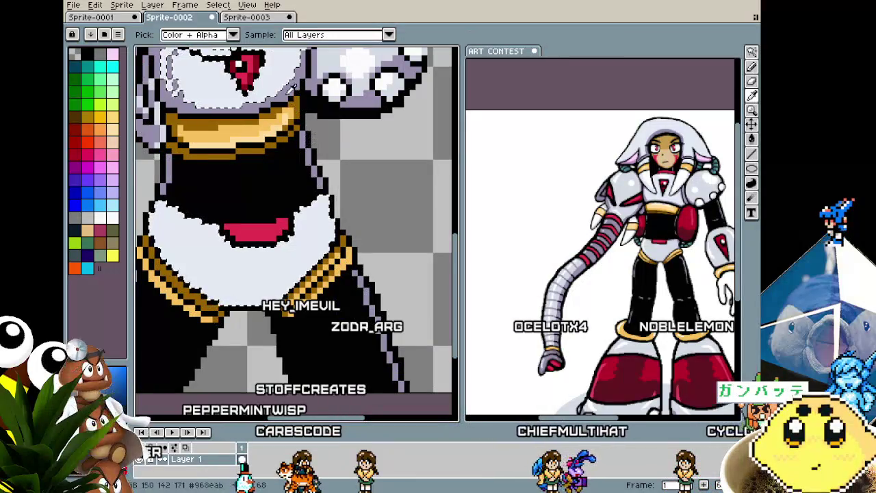
key(b)
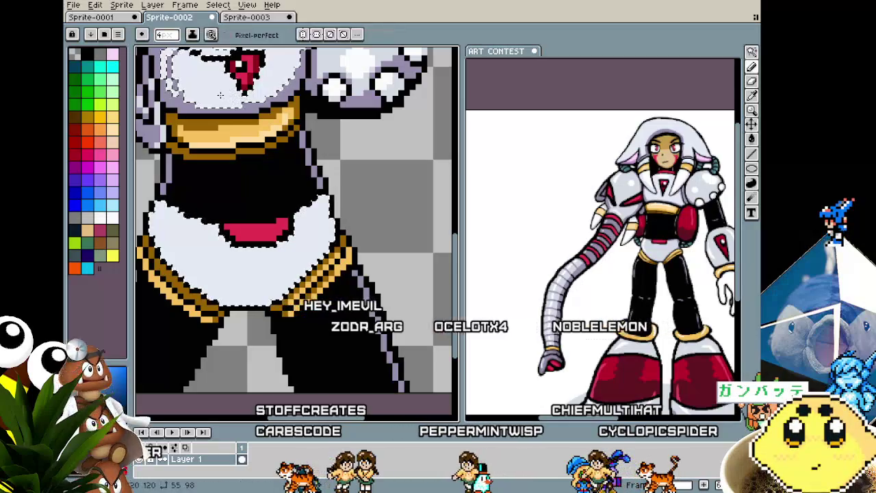
scroll(334, 233, up, 1)
key(b)
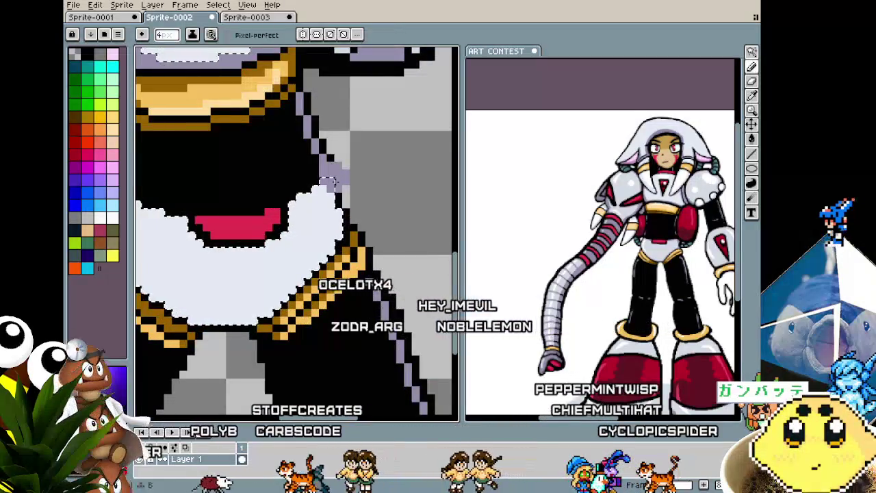
drag(325, 253, 281, 305)
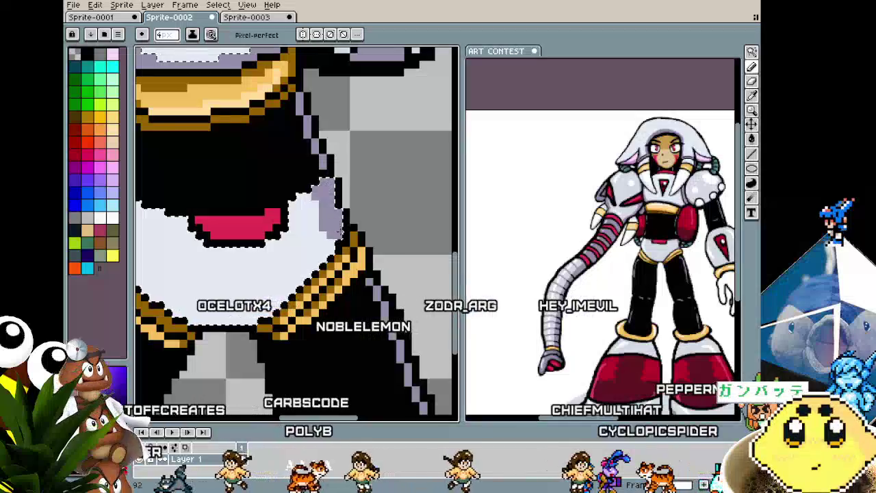
drag(198, 233, 308, 215)
drag(194, 217, 282, 301)
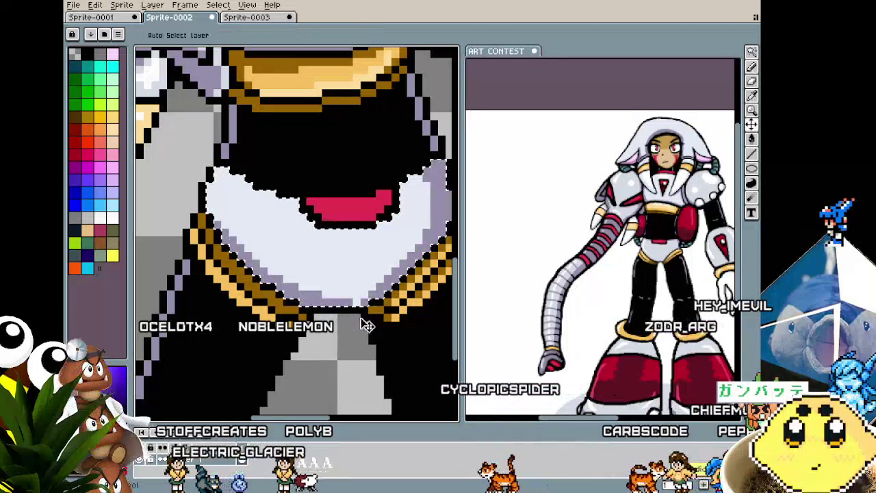
scroll(349, 356, down, 1)
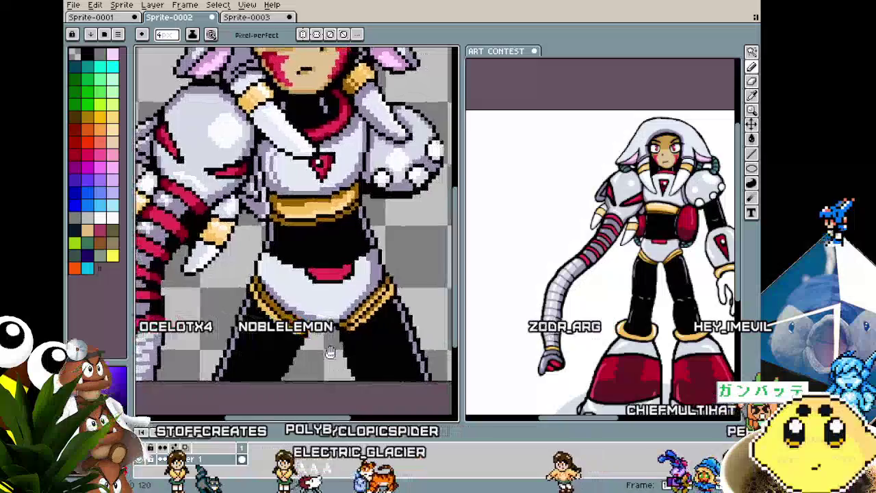
Pick white and repaint bright highlights across the centre of the hip plate.
key(i)
click(394, 154)
key(b)
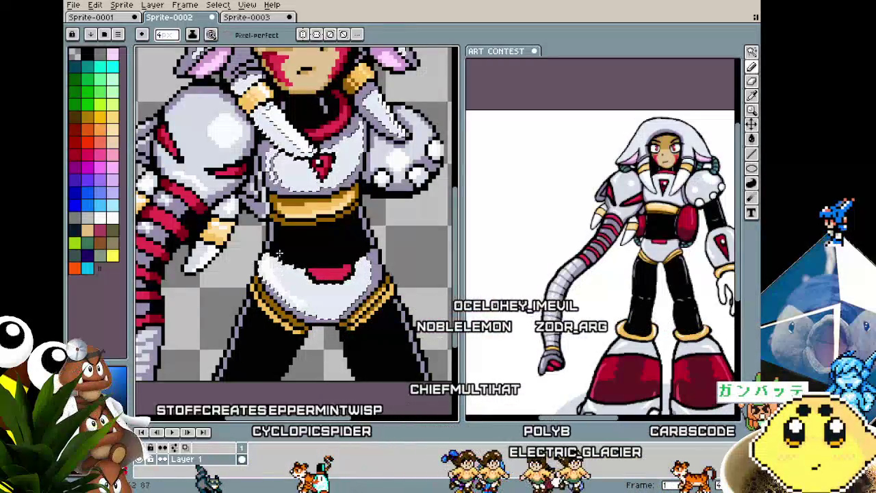
scroll(279, 256, down, 2)
mouse_move(333, 348)
mouse_down()
mouse_move(296, 340)
mouse_move(308, 361)
mouse_up()
scroll(296, 340, up, 1)
scroll(301, 345, up, 1)
scroll(306, 353, up, 1)
scroll(312, 362, up, 1)
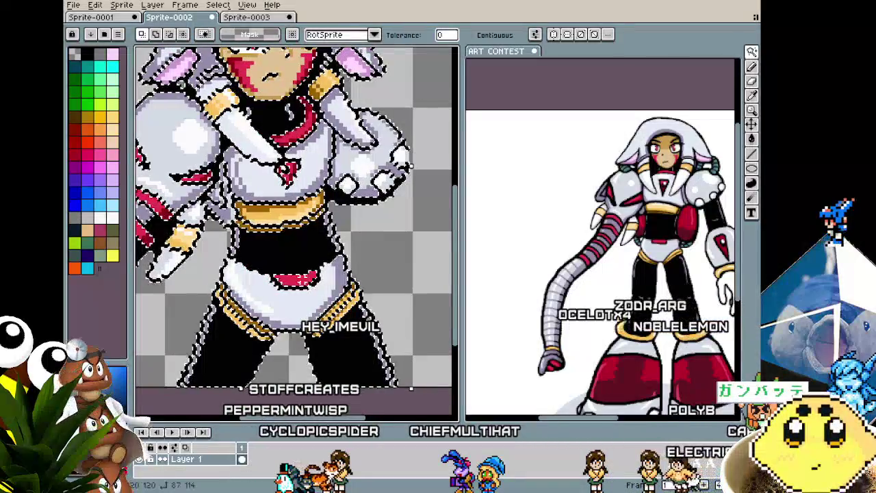
key(i)
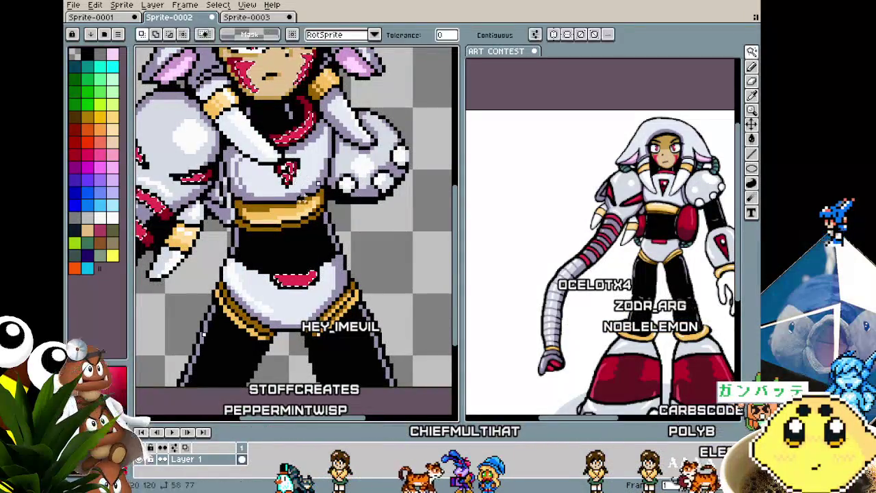
key(b)
scroll(316, 286, up, 1)
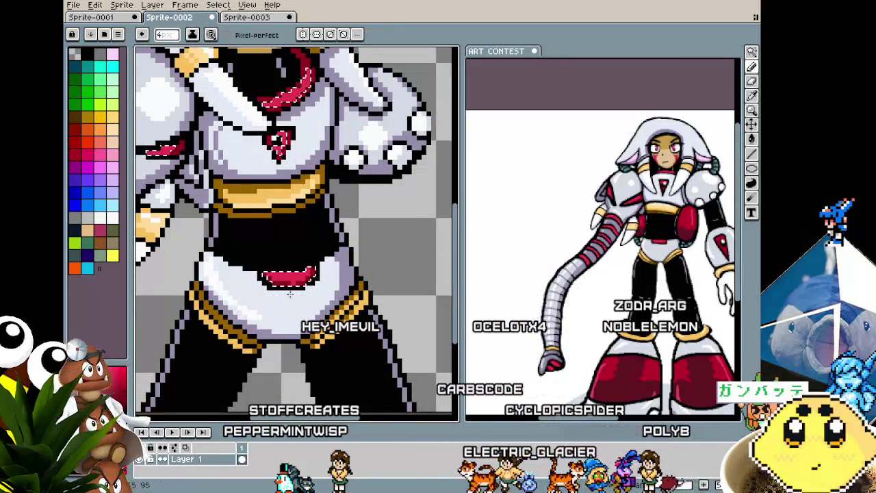
scroll(290, 320, down, 4)
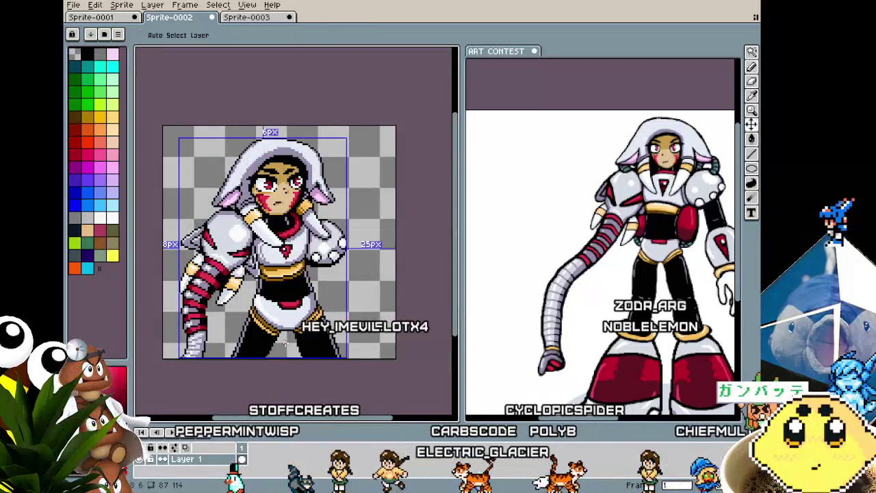
scroll(285, 344, up, 1)
scroll(286, 344, up, 1)
scroll(285, 343, down, 1)
scroll(285, 344, down, 1)
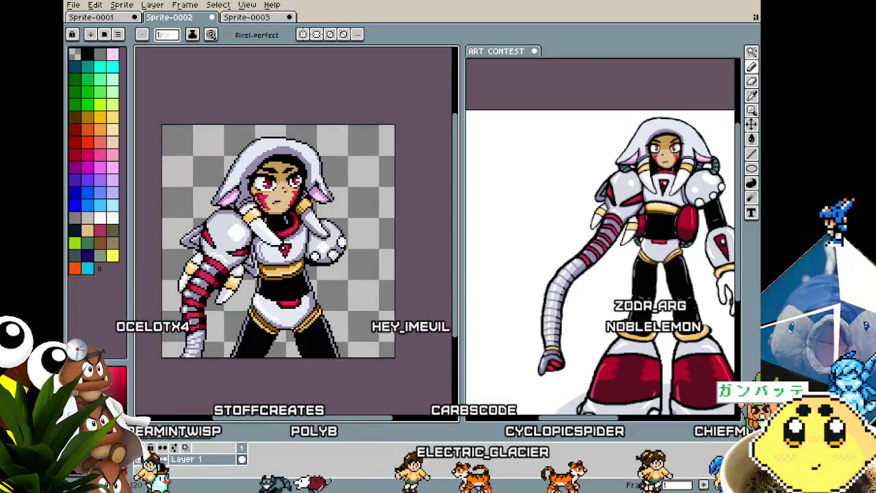
scroll(296, 351, up, 1)
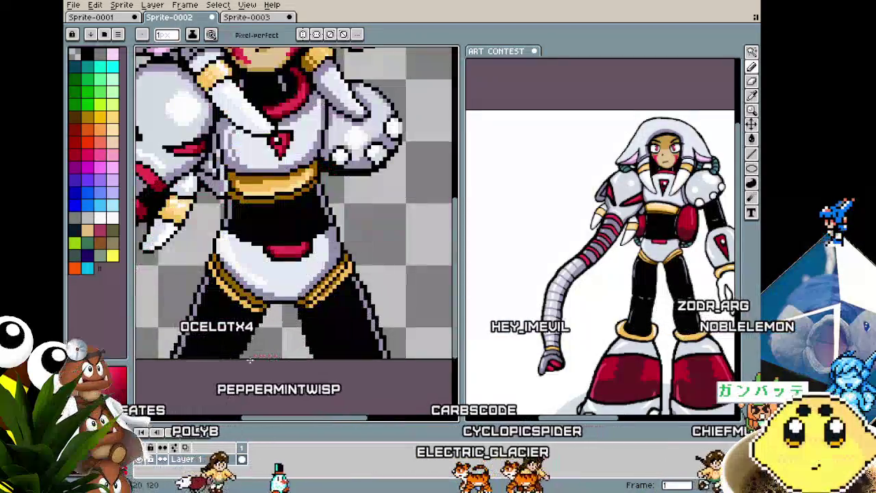
scroll(232, 359, up, 1)
key(w)
click(230, 359)
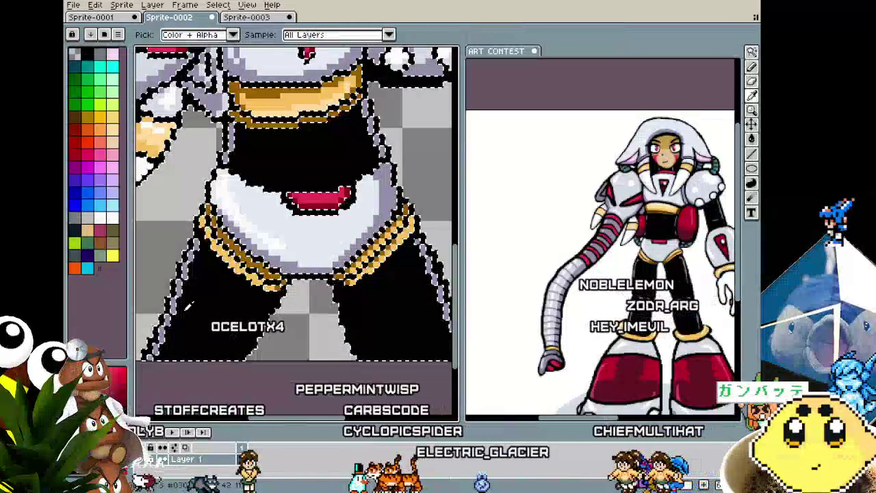
key(b)
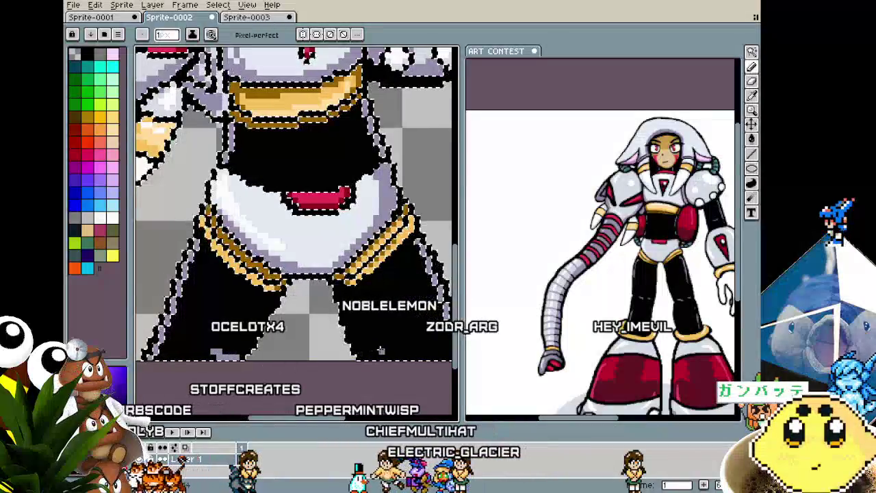
drag(330, 355, 303, 358)
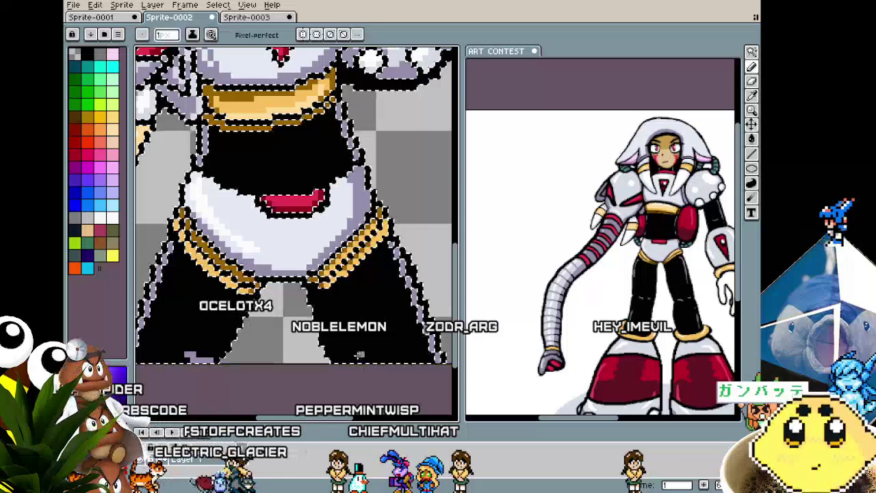
scroll(339, 373, down, 1)
scroll(333, 381, down, 2)
scroll(333, 382, up, 2)
key(ctrl+shift+d)
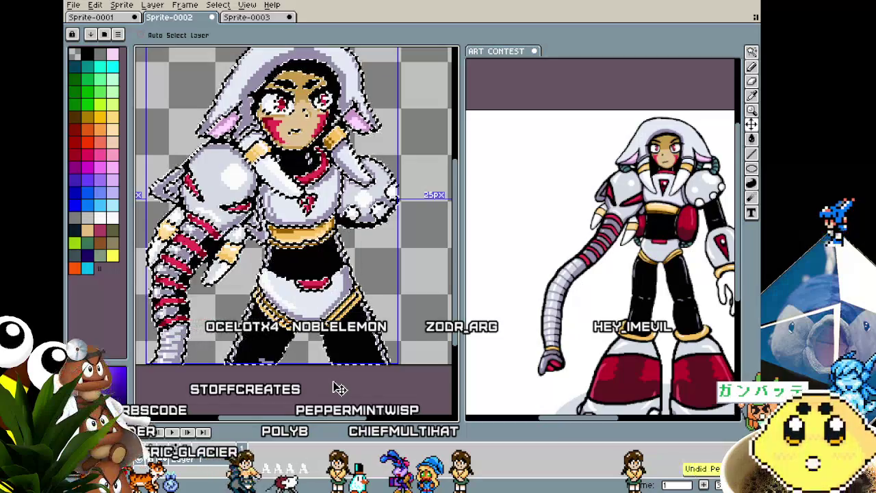
scroll(333, 381, down, 2)
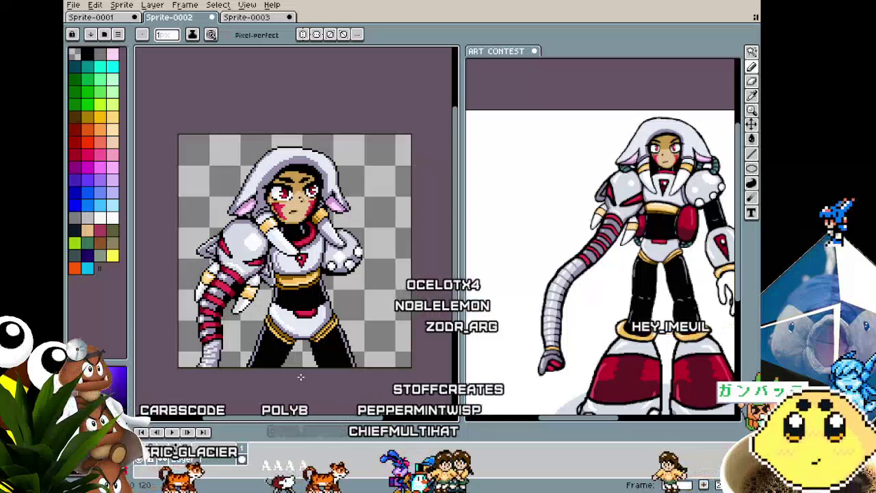
Shift the black forearm up-left under the glove, then select the grey oval area.
scroll(307, 332, up, 2)
scroll(308, 332, up, 1)
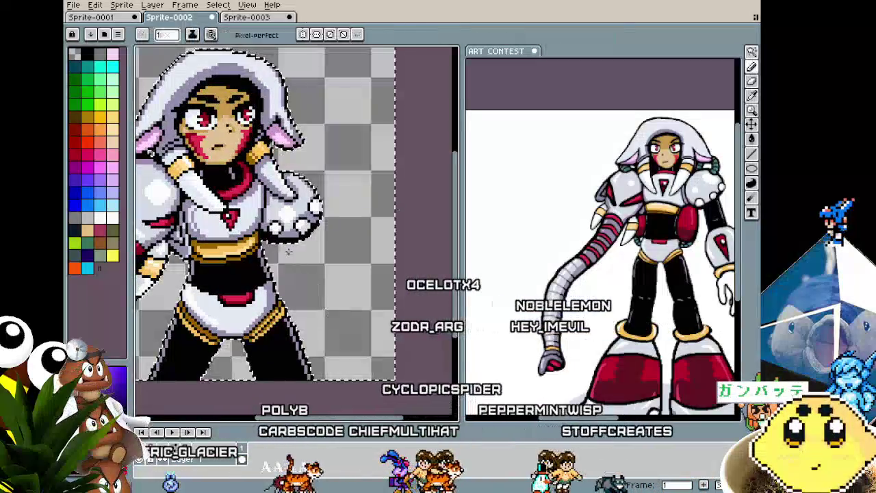
key(b)
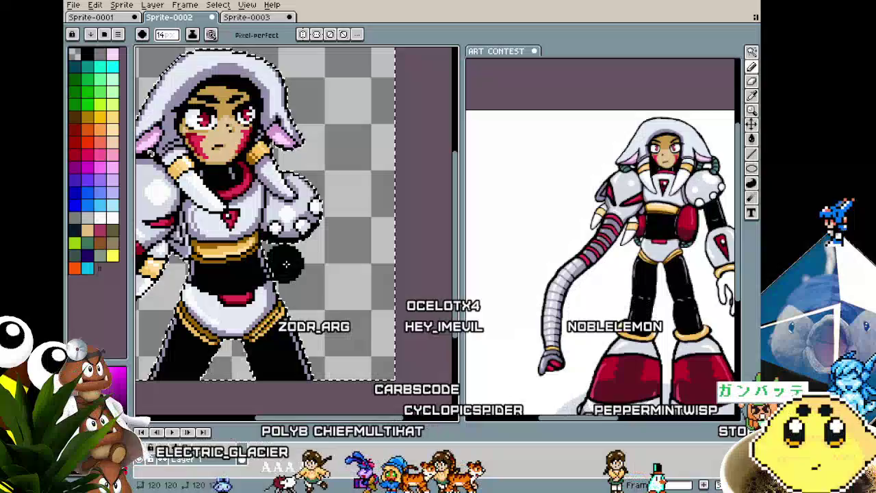
key(v)
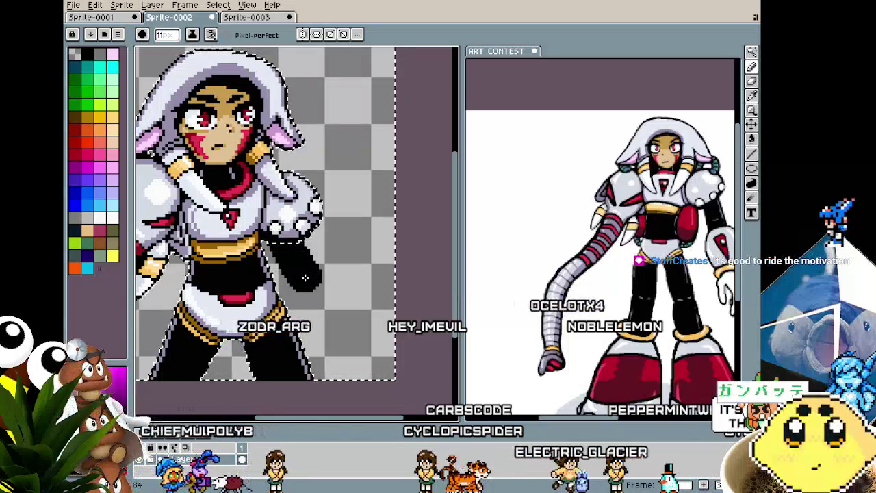
drag(305, 277, 277, 225)
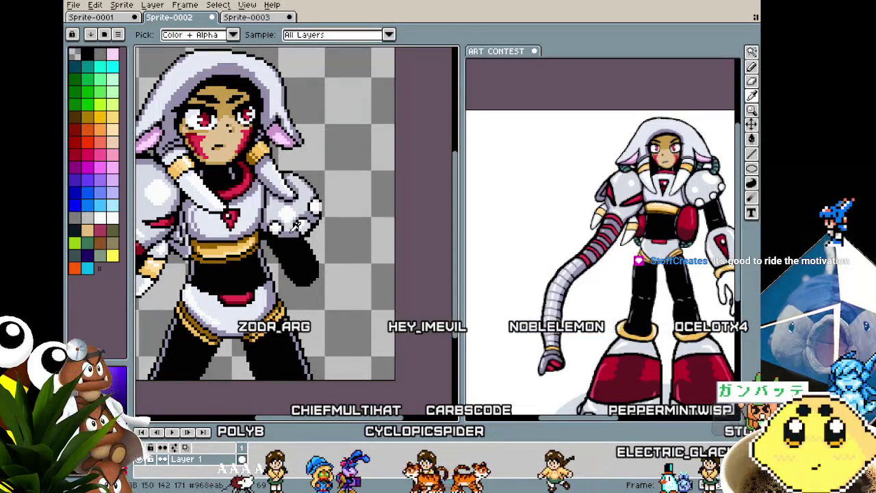
key(b)
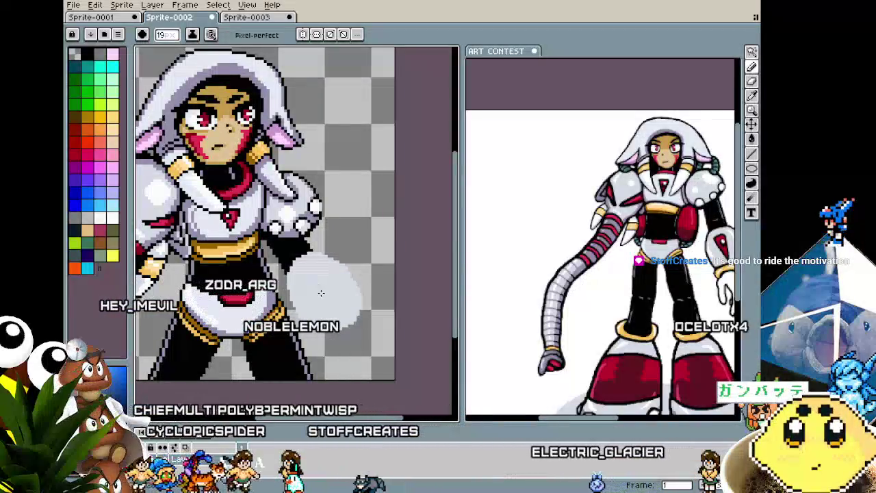
key(ctrl+a)
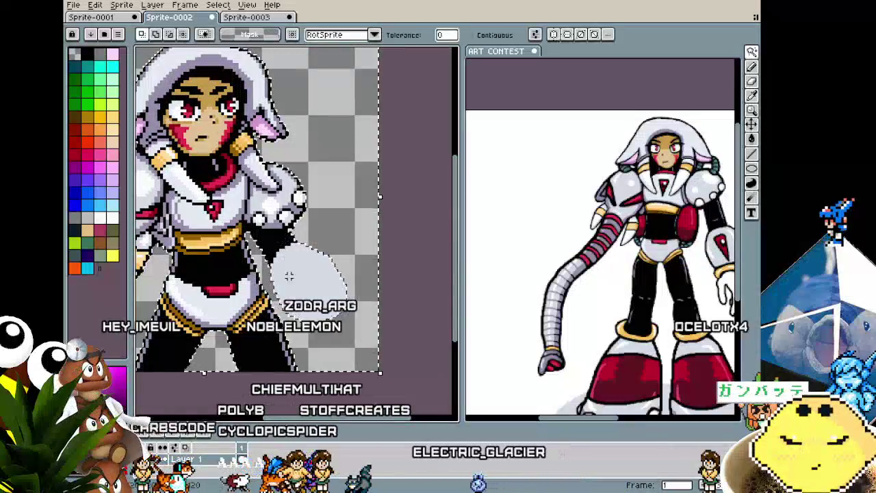
Paint black along the lower part of the oval to start its outline.
key(b)
drag(300, 283, 303, 276)
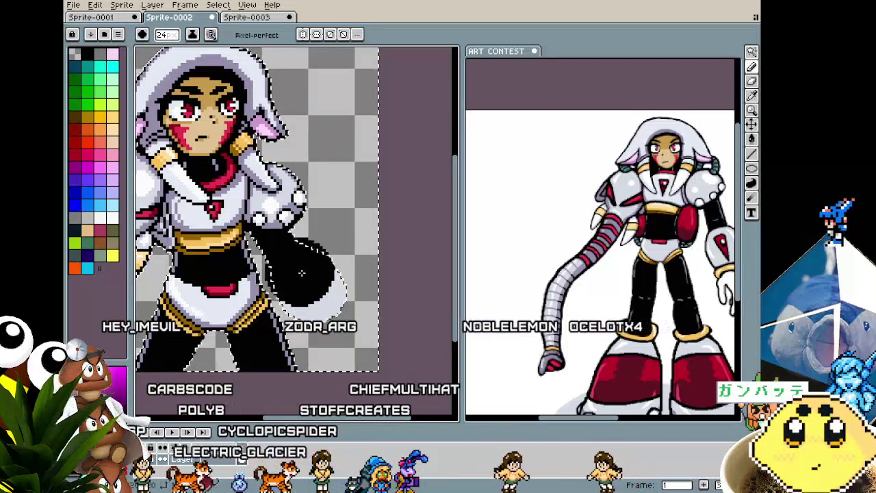
key(ctrl+z)
click(317, 339)
key(minus)
key(minus)
key(minus)
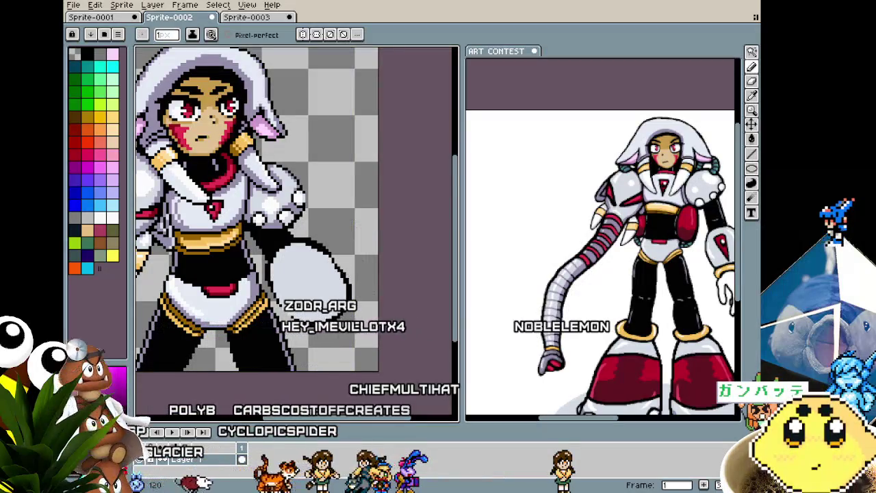
Pick a light colour from the artwork and paint pale highlights across the oval.
scroll(335, 189, up, 1)
key(i)
click(299, 191)
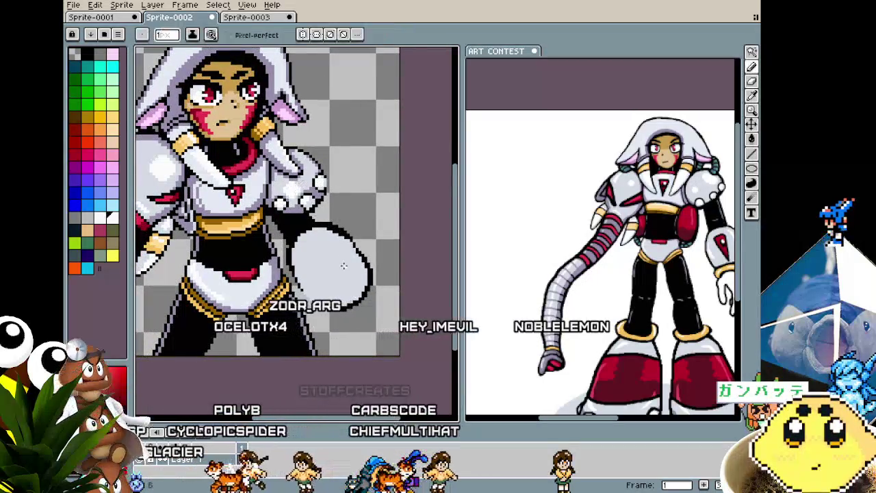
scroll(335, 250, up, 1)
click(322, 240)
key(plus)
key(plus)
key(plus)
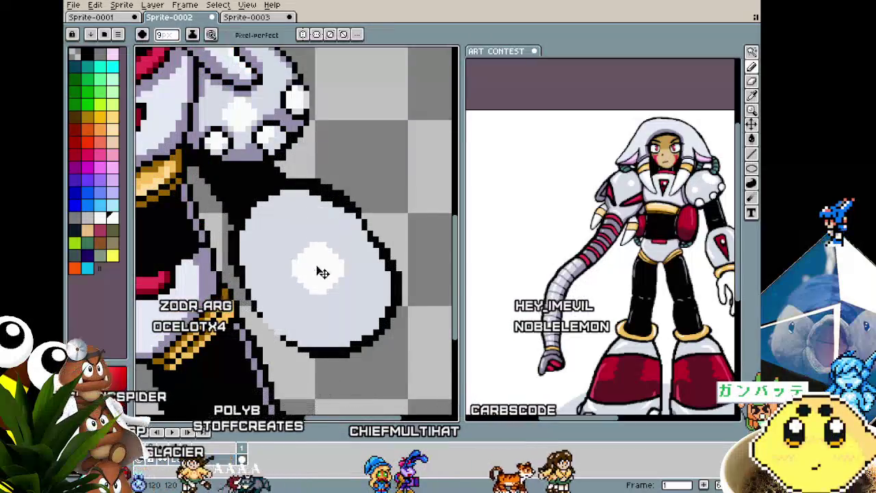
drag(313, 260, 315, 265)
key(minus)
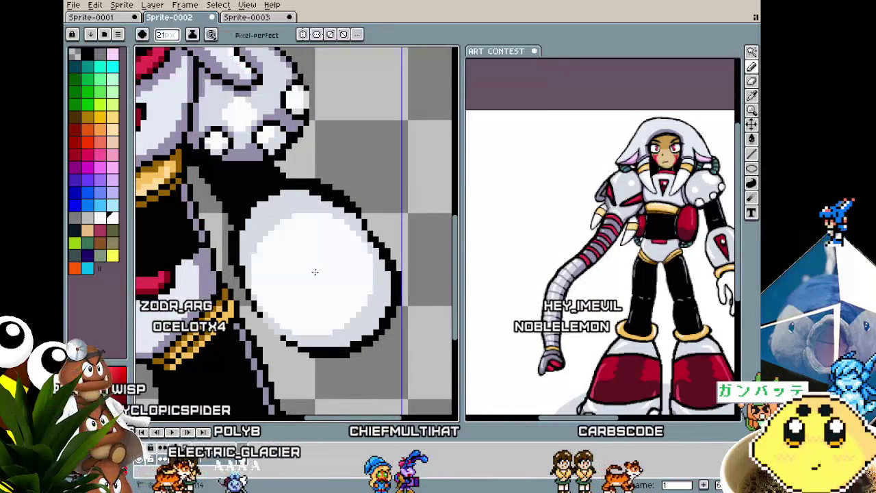
key(minus)
key(minus)
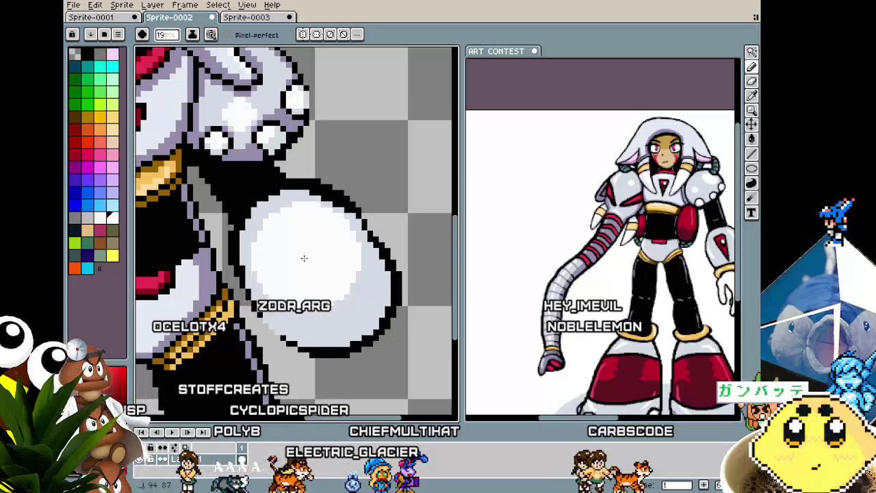
key(minus)
key(minus)
key(minus)
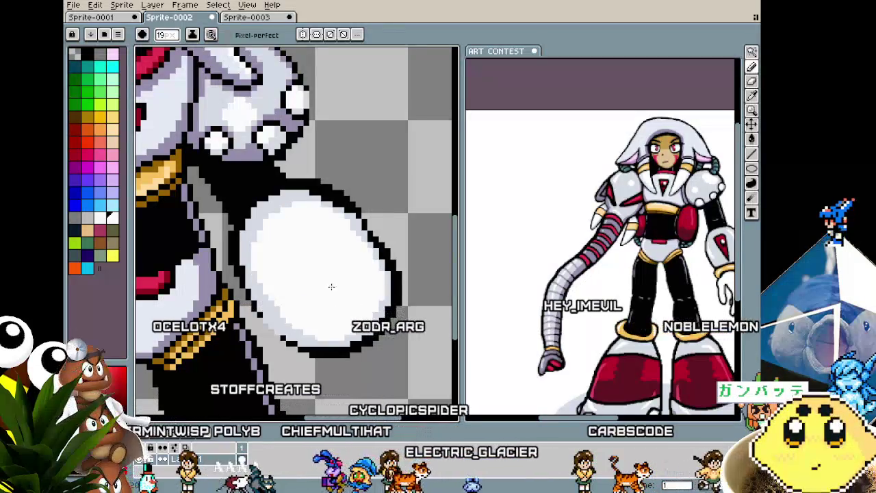
Pick a grey shading colour and extend the dark crease line inside the oval.
alt+click(329, 286)
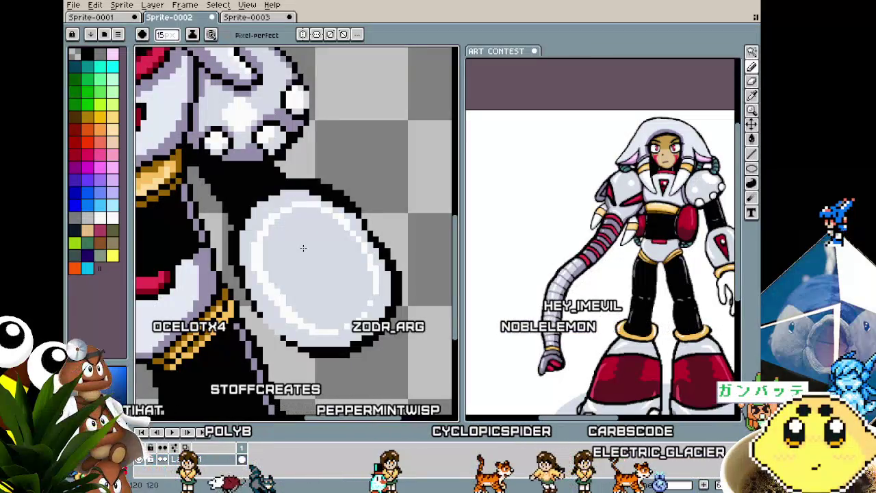
key(ctrl+z)
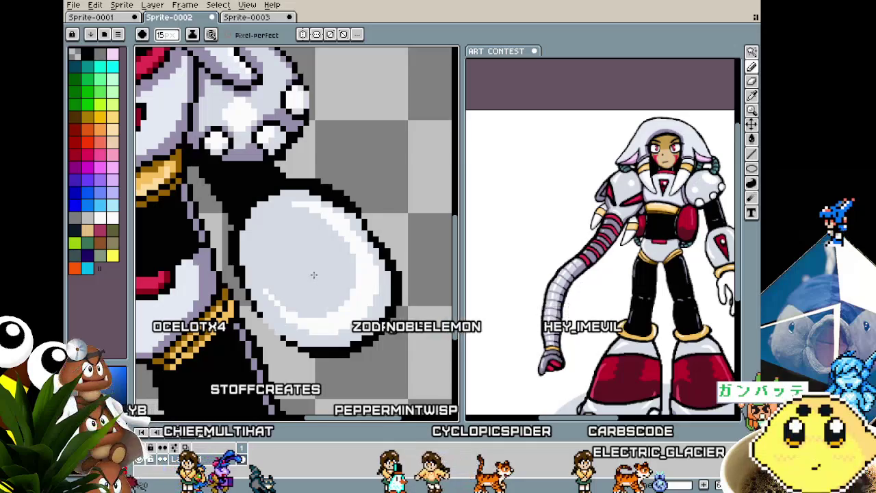
scroll(307, 335, down, 3)
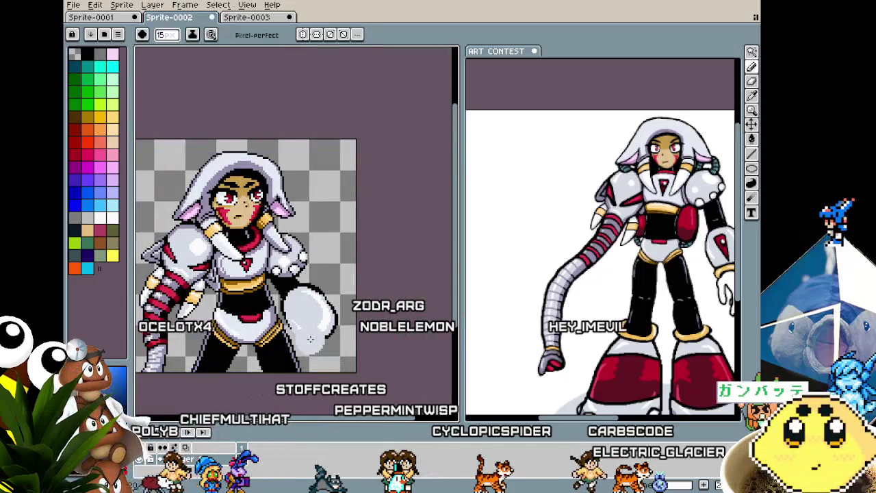
scroll(313, 317, up, 2)
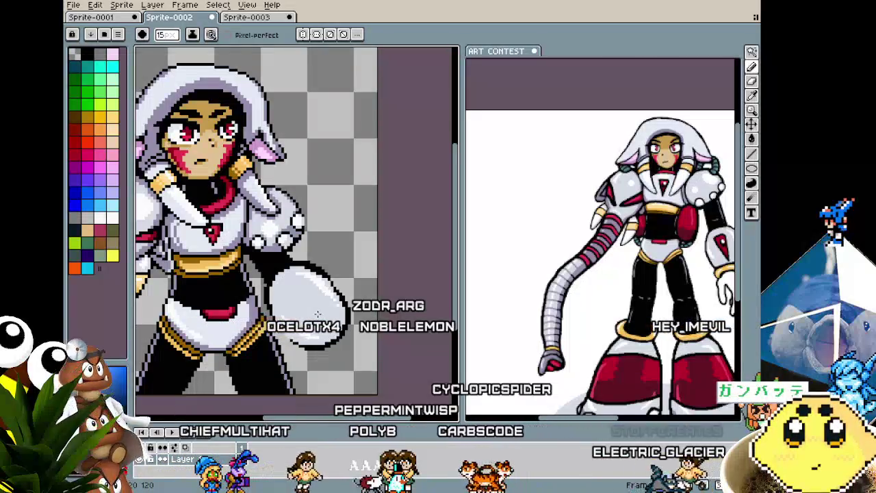
scroll(314, 327, down, 3)
scroll(309, 336, up, 4)
scroll(308, 336, up, 1)
key(alt)
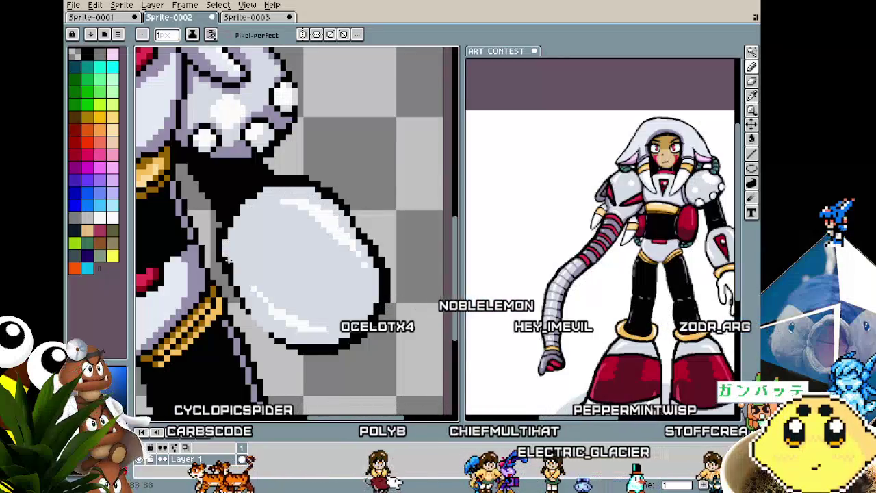
scroll(243, 280, up, 1)
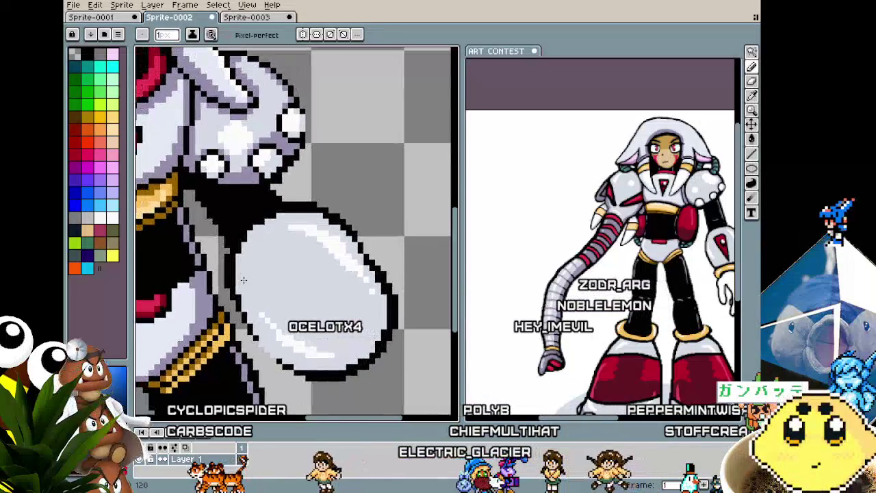
scroll(246, 276, down, 1)
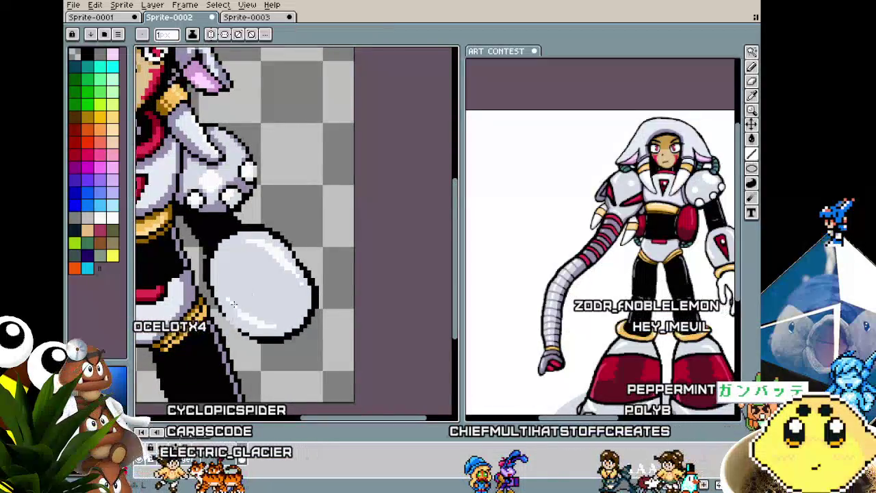
scroll(249, 293, up, 1)
key(i)
key(b)
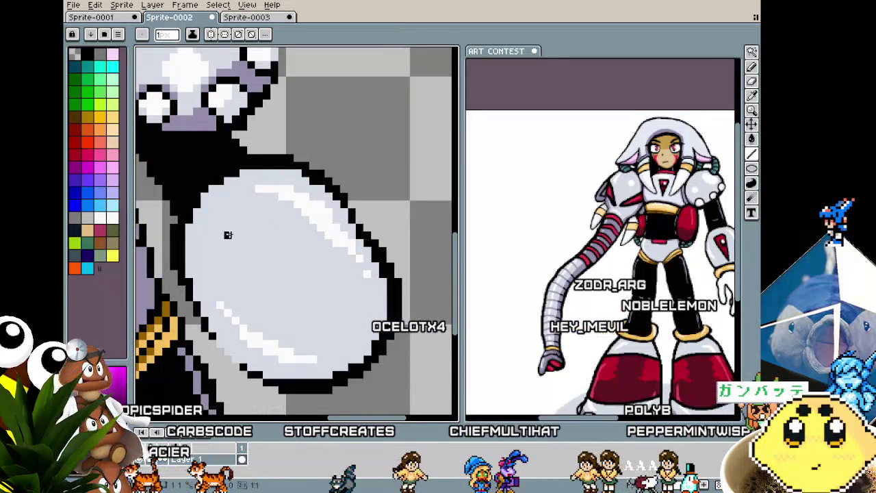
drag(259, 215, 344, 320)
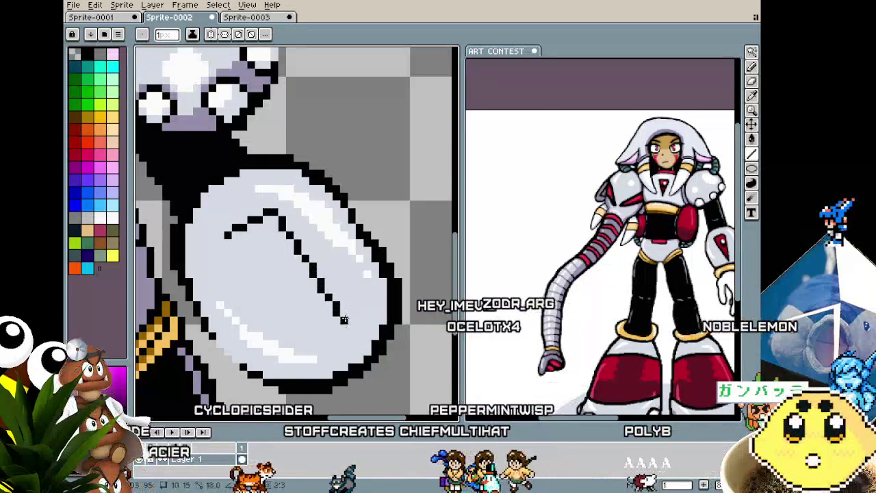
Draw the emblem's diagonal black edge to form a triangular panel inside the oval.
mouse_move(227, 236)
mouse_down()
mouse_move(277, 290)
mouse_move(337, 327)
mouse_up()
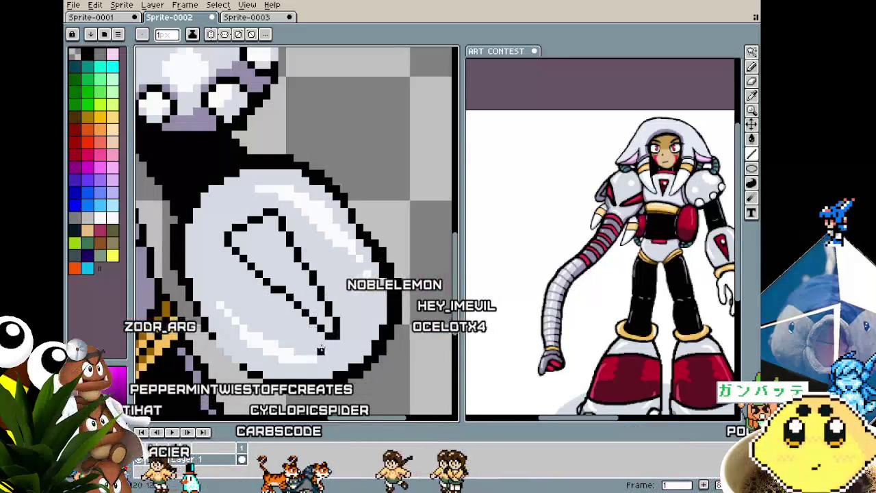
scroll(335, 328, down, 3)
scroll(313, 326, up, 2)
scroll(312, 326, up, 1)
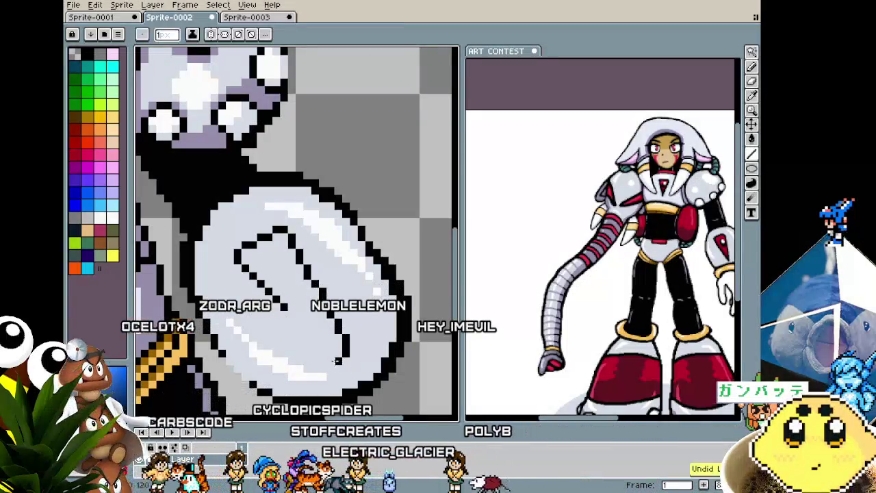
scroll(310, 337, down, 2)
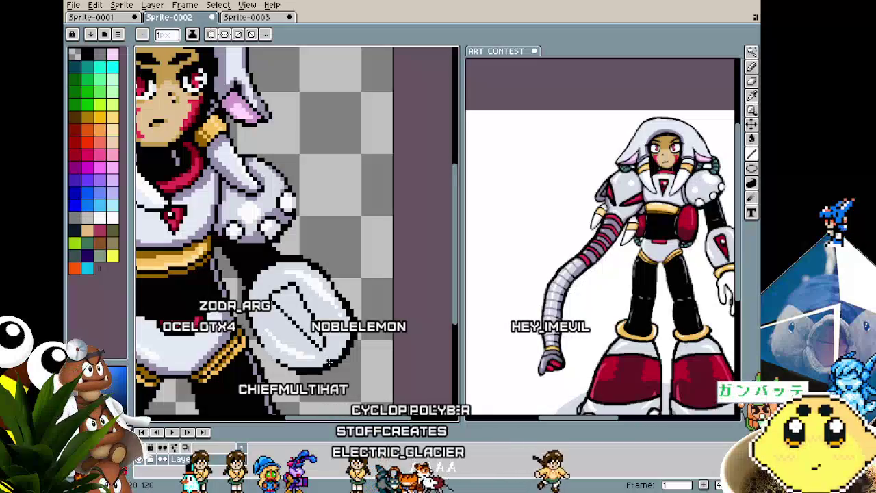
Fill the shield emblem with solid red.
key(i)
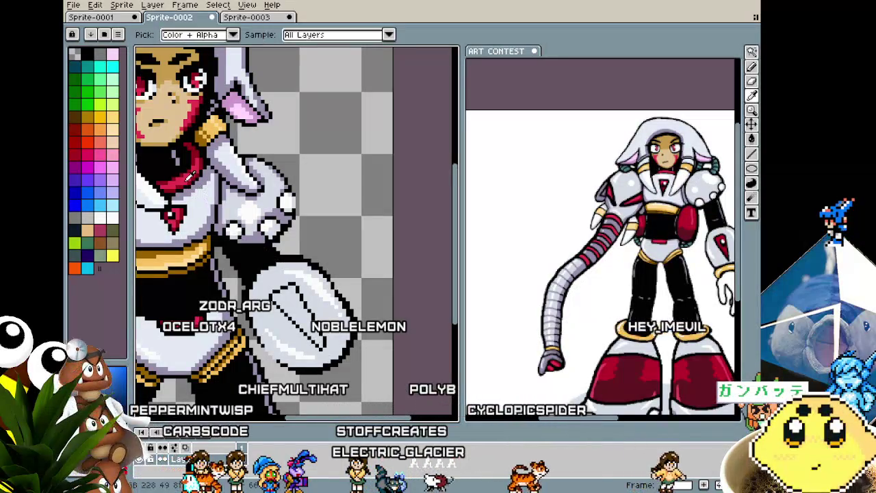
key(b)
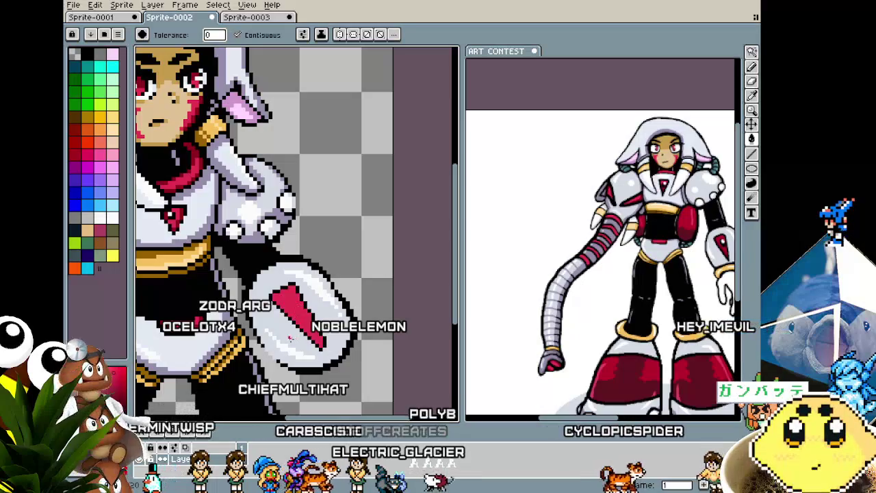
key(i)
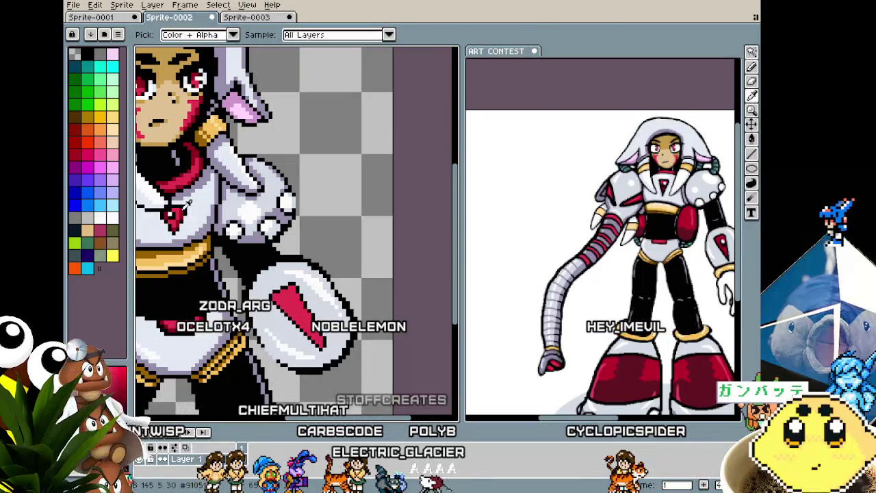
key(g)
key(b)
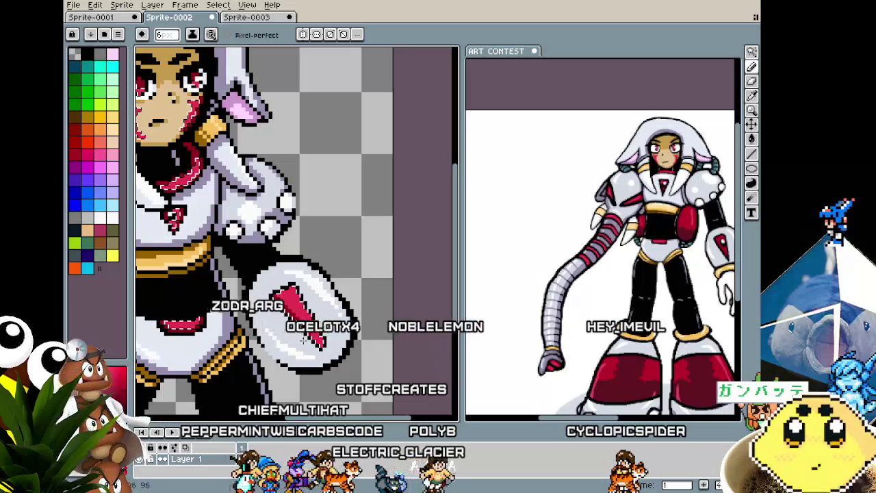
drag(291, 308, 322, 343)
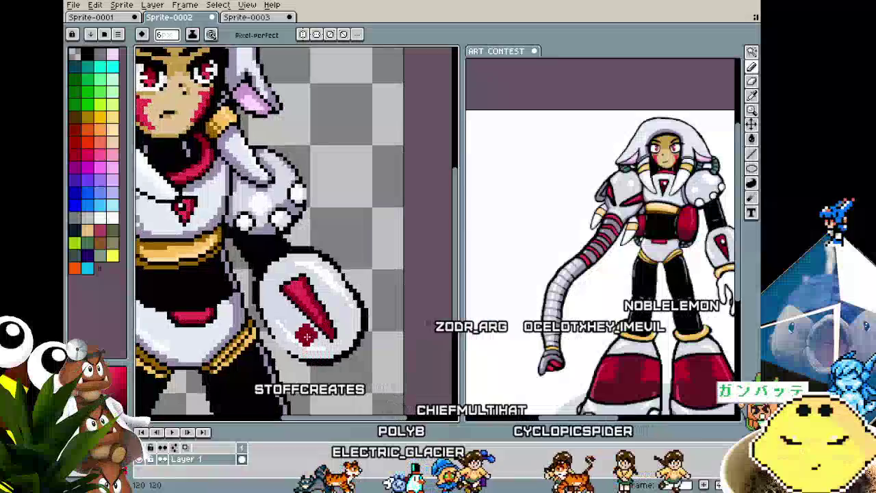
scroll(301, 324, up, 2)
Shade the emblem darker red with 2–4 px brushes and add a 1 px white highlight.
key(minus)
key(minus)
key(minus)
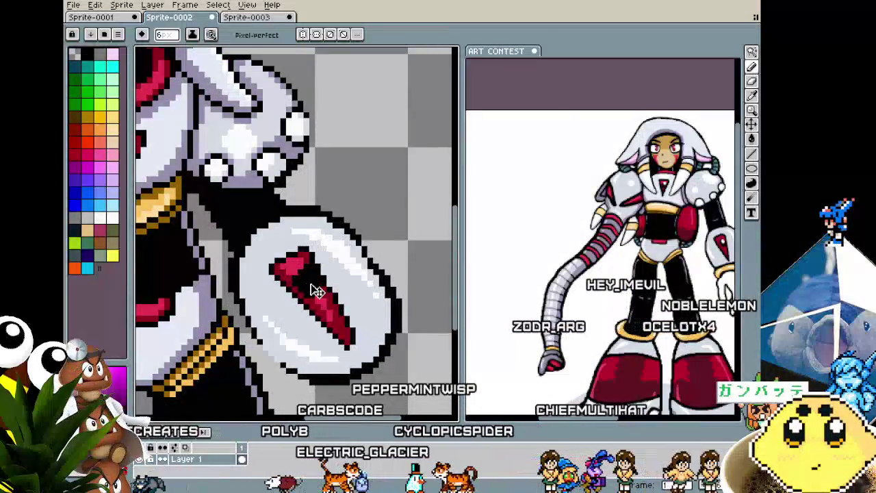
key(plus)
key(plus)
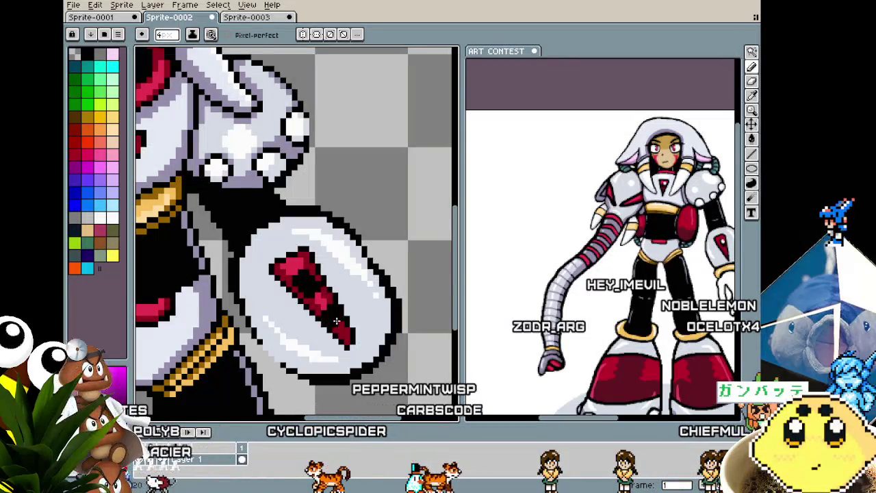
scroll(320, 297, up, 1)
key(minus)
key(minus)
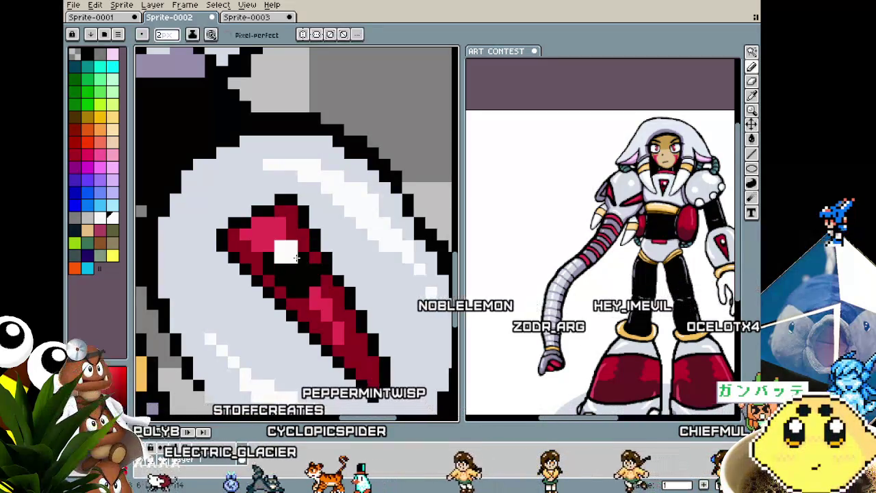
key(plus)
key(minus)
key(minus)
key(minus)
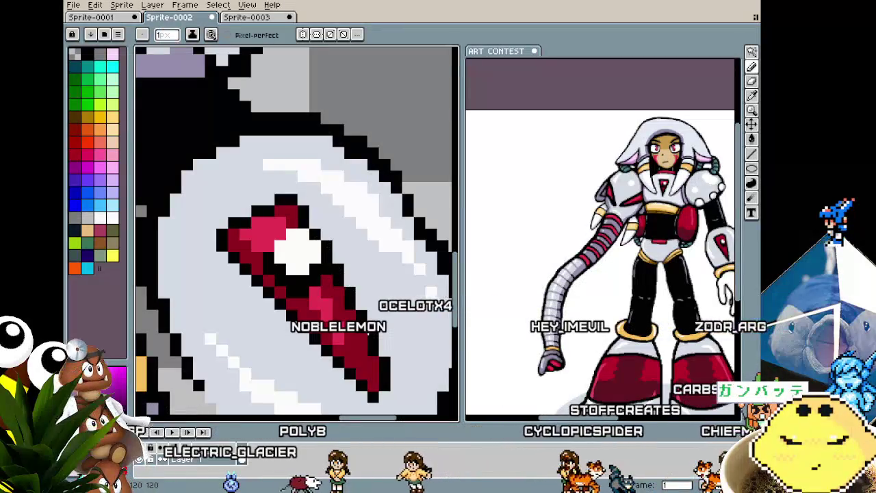
scroll(233, 192, down, 5)
Shift the sprite view and zoom in on the shield emblem with the Pencil active.
drag(383, 367, 374, 352)
key(v)
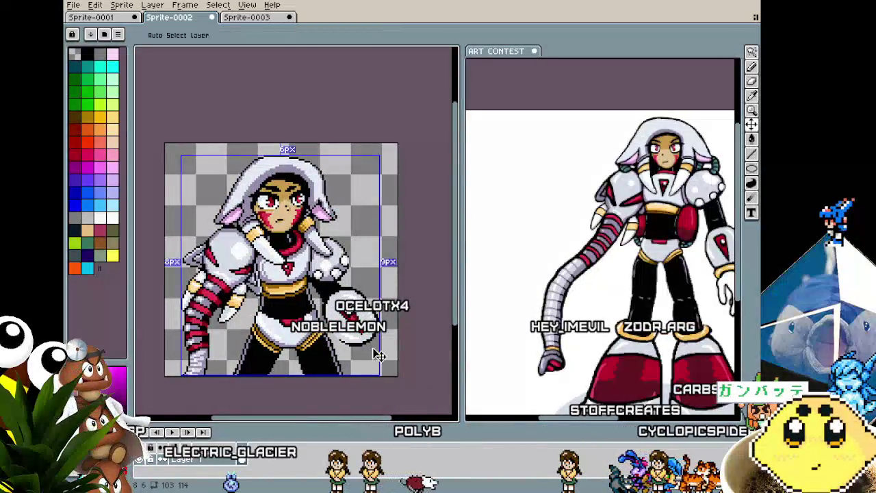
scroll(378, 355, up, 2)
scroll(379, 355, up, 2)
key(b)
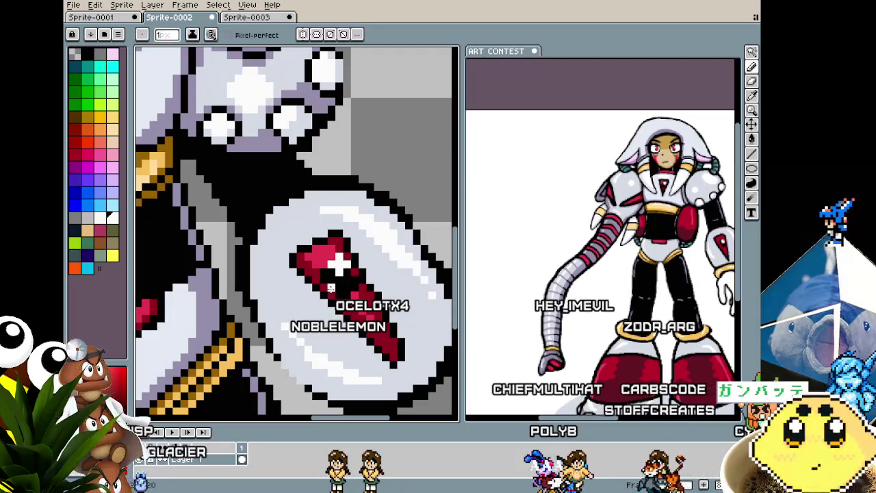
scroll(339, 263, down, 4)
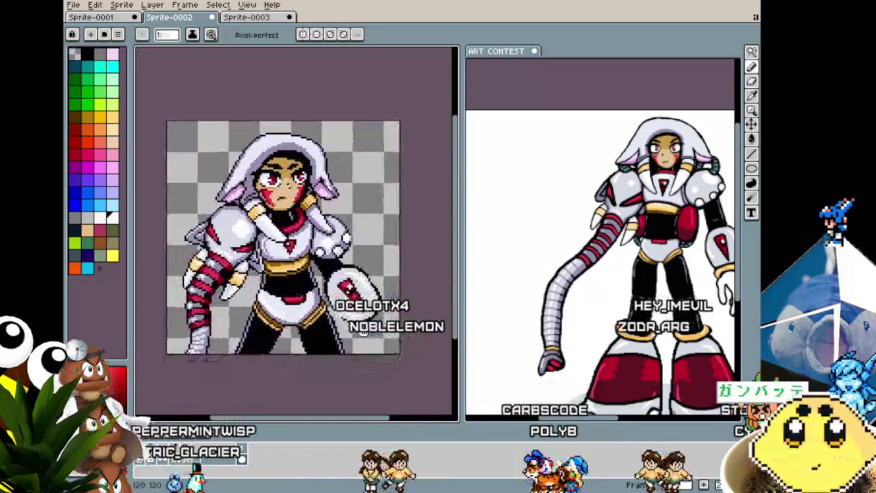
scroll(356, 363, up, 2)
scroll(350, 284, down, 2)
scroll(343, 282, down, 1)
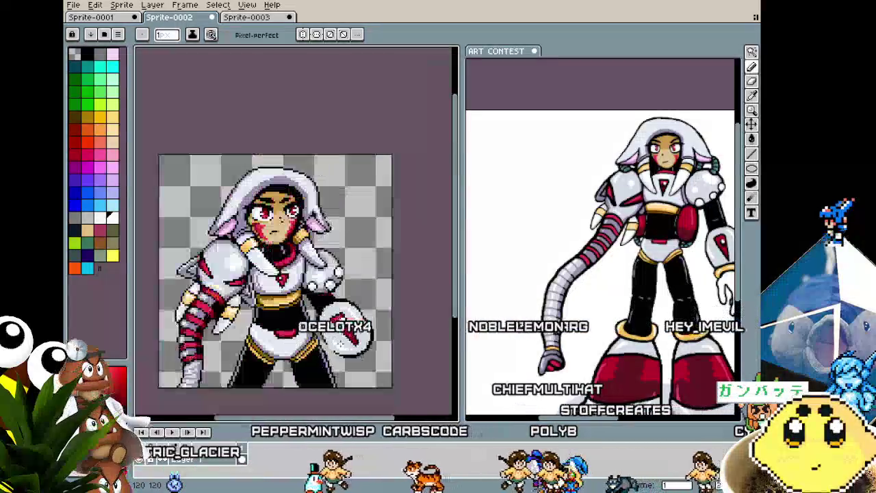
scroll(336, 280, up, 1)
scroll(336, 281, up, 1)
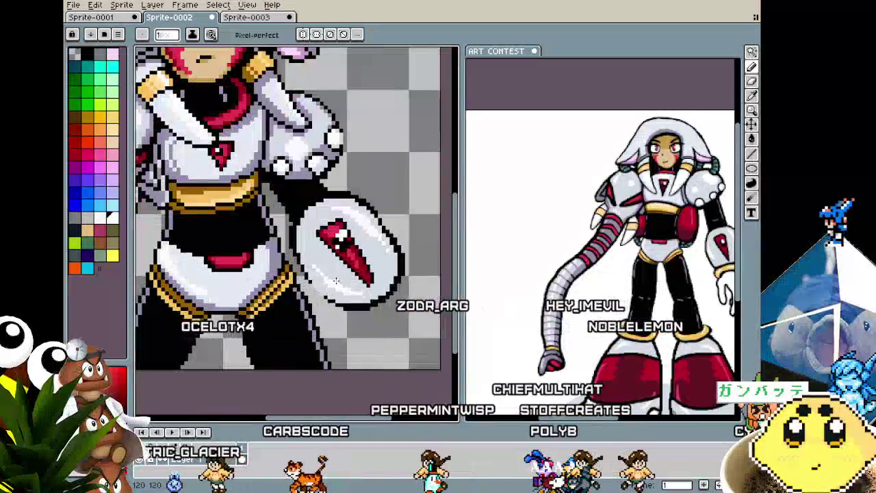
scroll(324, 188, up, 1)
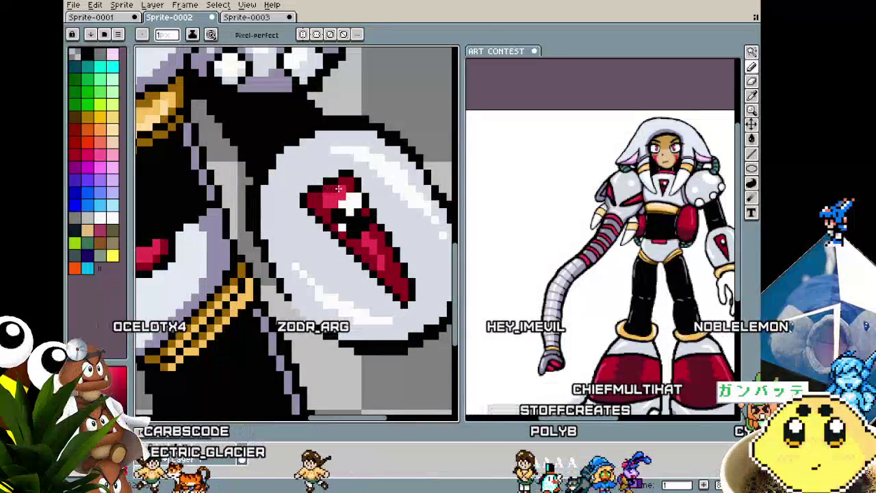
Zoom around the shield, then sample the gold trim colour from the sprite.
scroll(324, 189, down, 2)
scroll(349, 298, down, 2)
scroll(351, 299, up, 3)
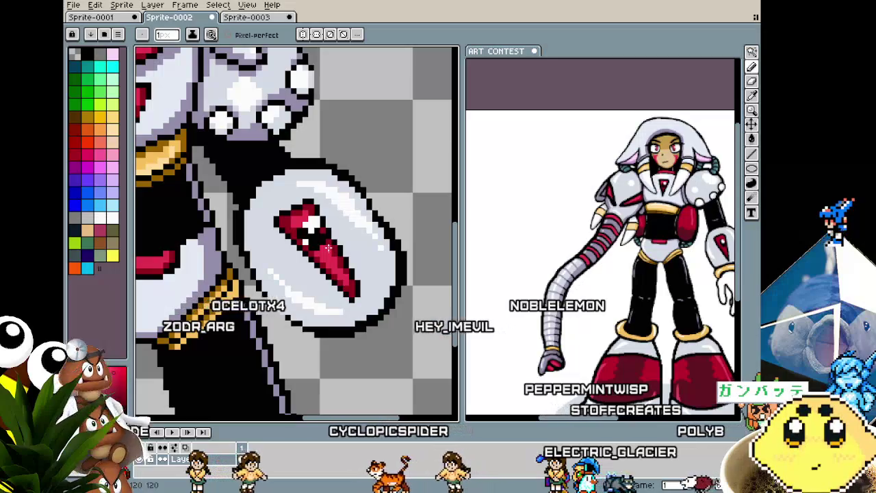
scroll(329, 247, down, 2)
scroll(329, 248, down, 2)
scroll(324, 297, up, 2)
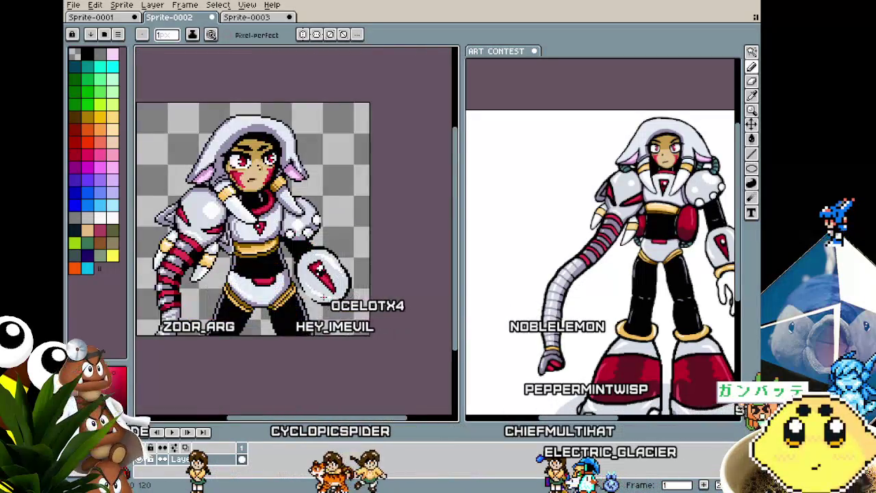
scroll(324, 296, up, 1)
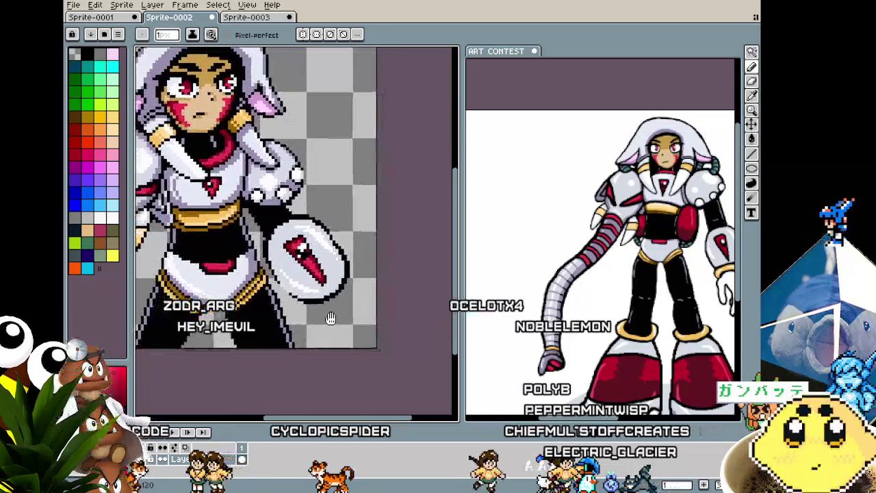
scroll(349, 326, up, 1)
scroll(306, 303, up, 1)
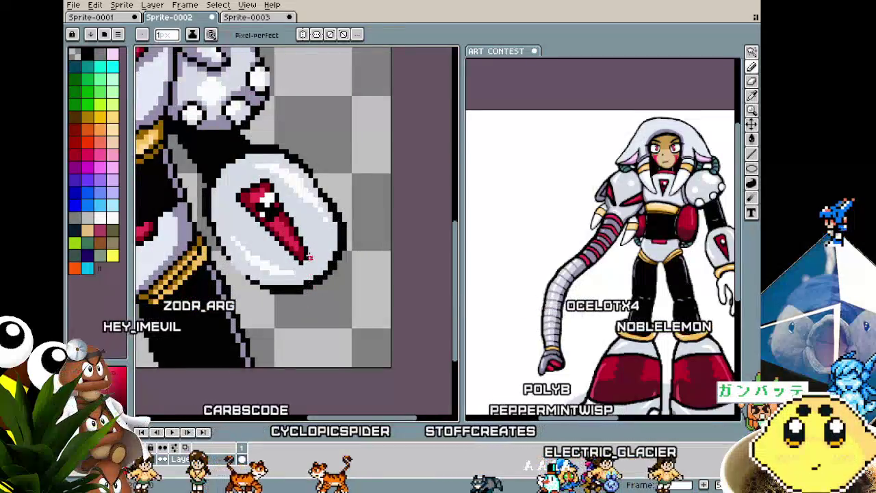
key(i)
click(201, 268)
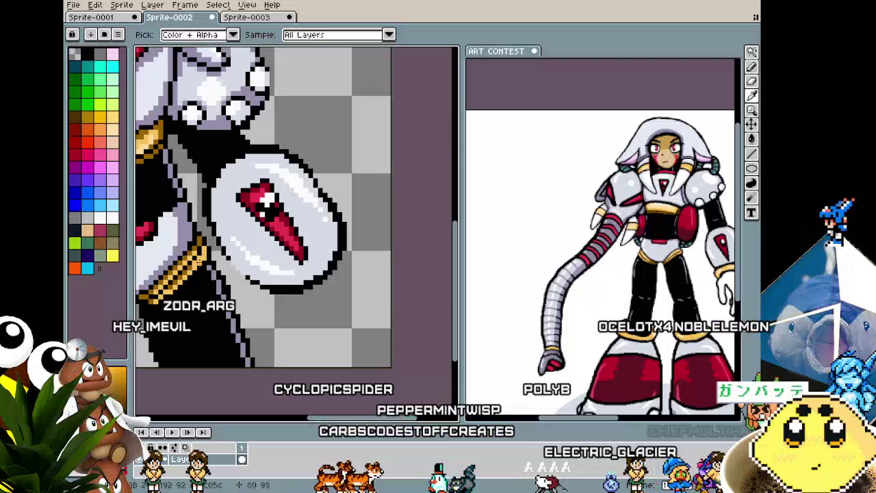
Stamp a large 24px gold circle below the shield, then shrink the brush to 19px.
key(b)
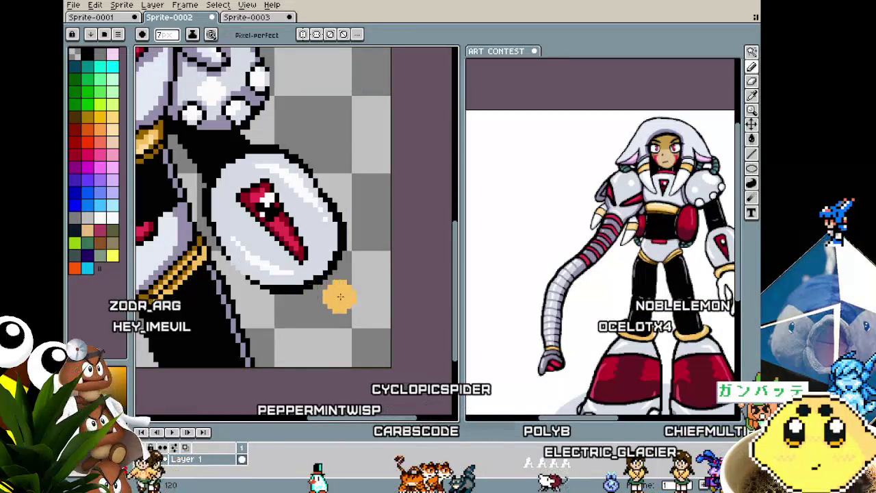
scroll(333, 329, up, 8)
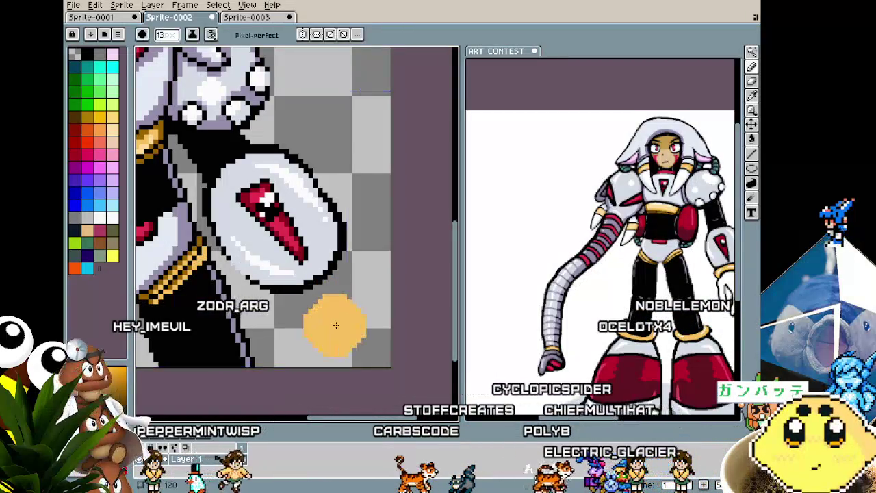
scroll(336, 311, up, 2)
scroll(335, 301, up, 2)
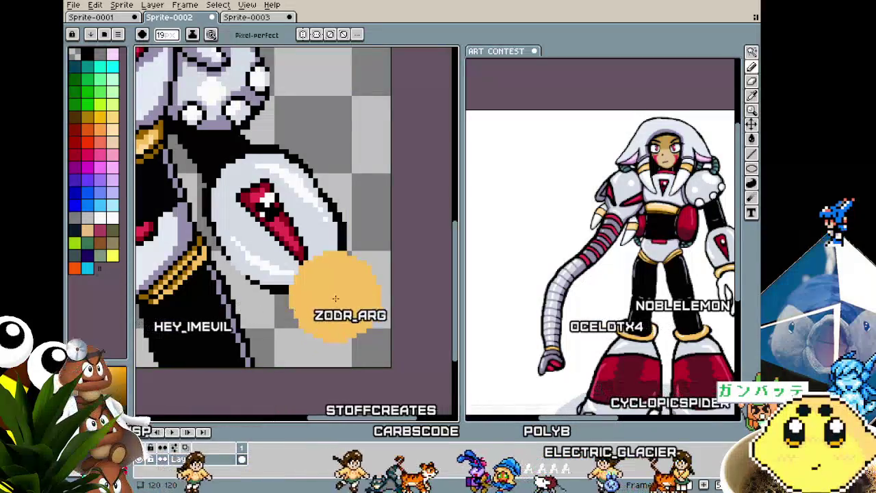
scroll(335, 301, up, 2)
scroll(337, 308, up, 3)
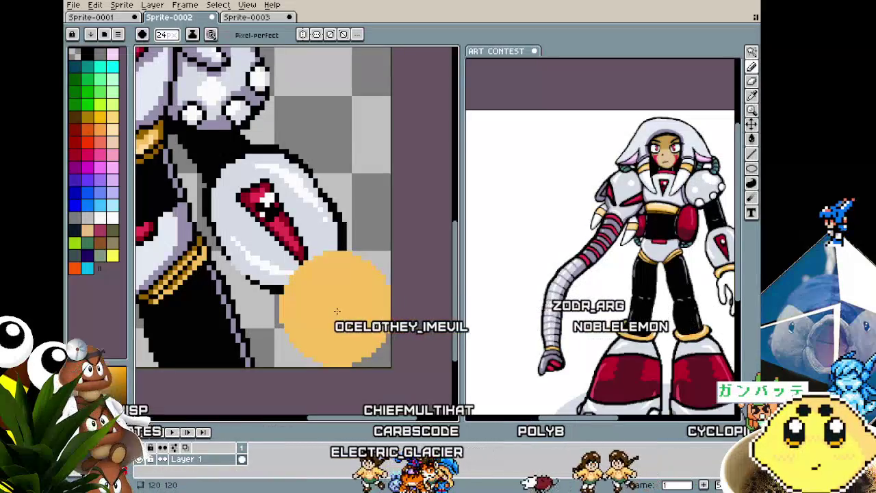
click(337, 312)
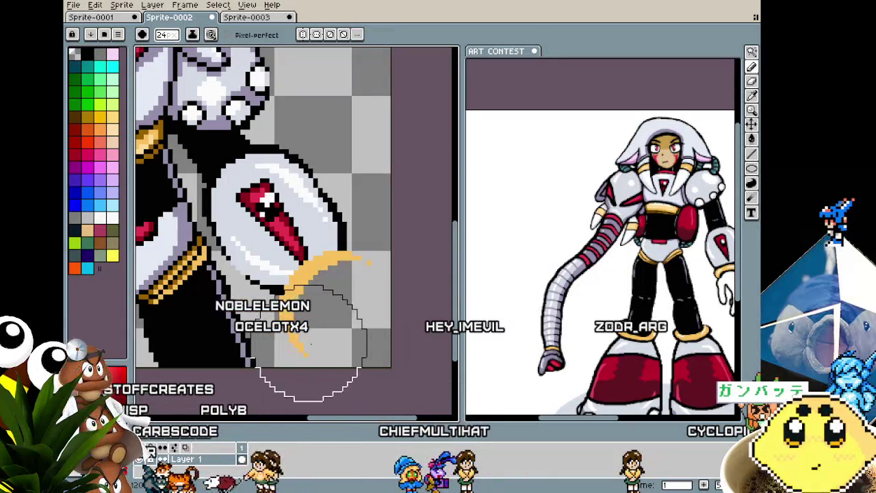
key(minus)
key(minus)
key(minus)
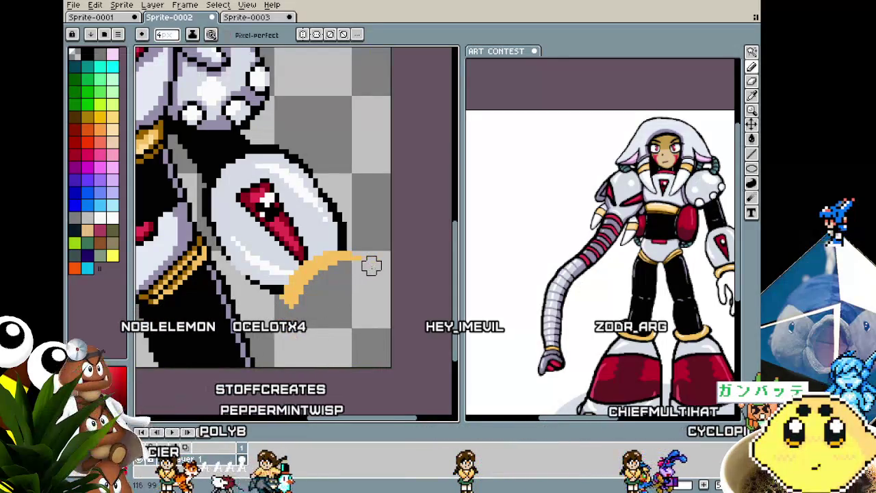
Select the transparent area beside the sprite and outline the crescent tip in black.
key(w)
click(346, 246)
key(b)
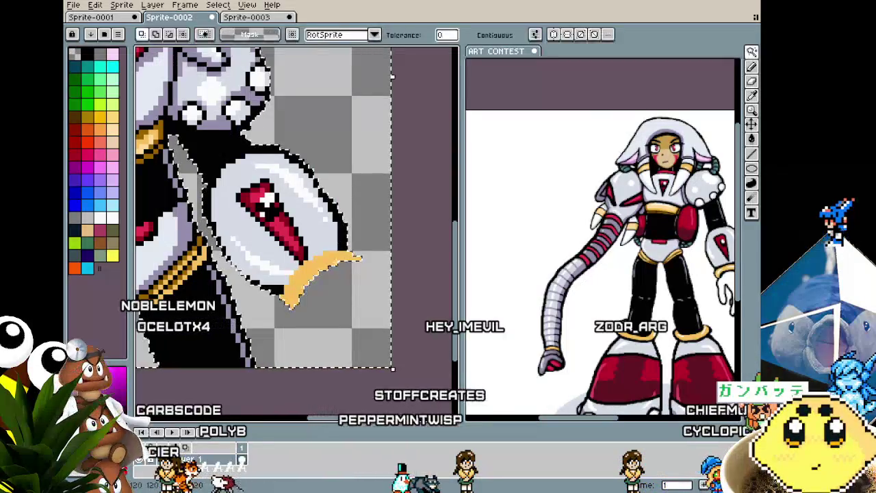
drag(341, 257, 337, 267)
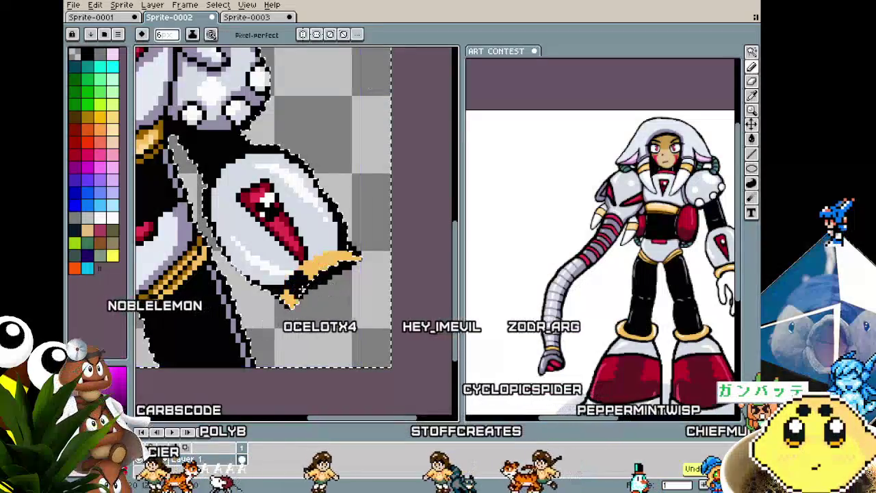
key(ctrl+d)
drag(358, 254, 367, 258)
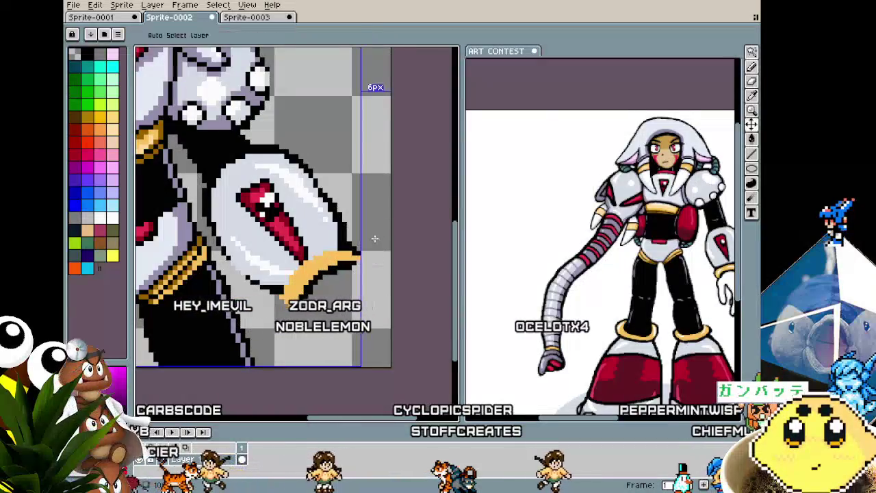
Restore a gold pixel at the crescent tip with a 1px brush.
scroll(367, 259, up, 1)
scroll(363, 255, up, 1)
scroll(359, 251, up, 1)
key(minus)
click(383, 238)
Draw a black outline along the crescent's left edge.
scroll(368, 251, down, 1)
scroll(368, 252, left, 2)
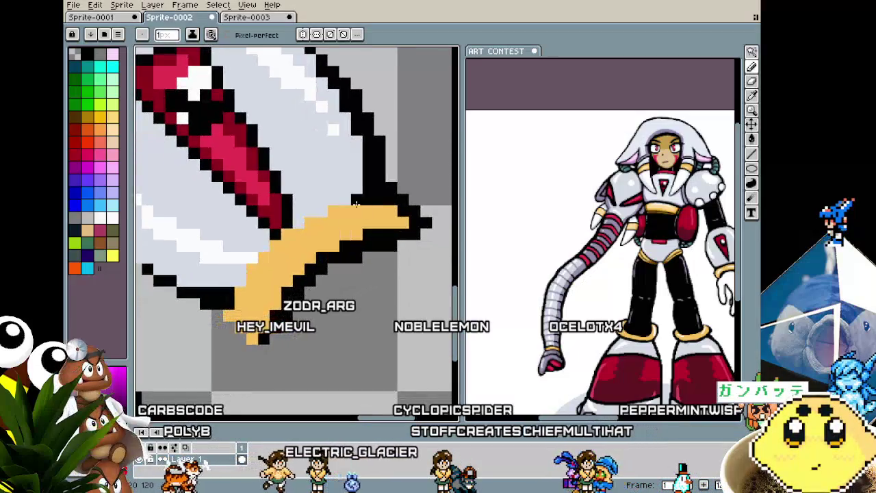
key(b)
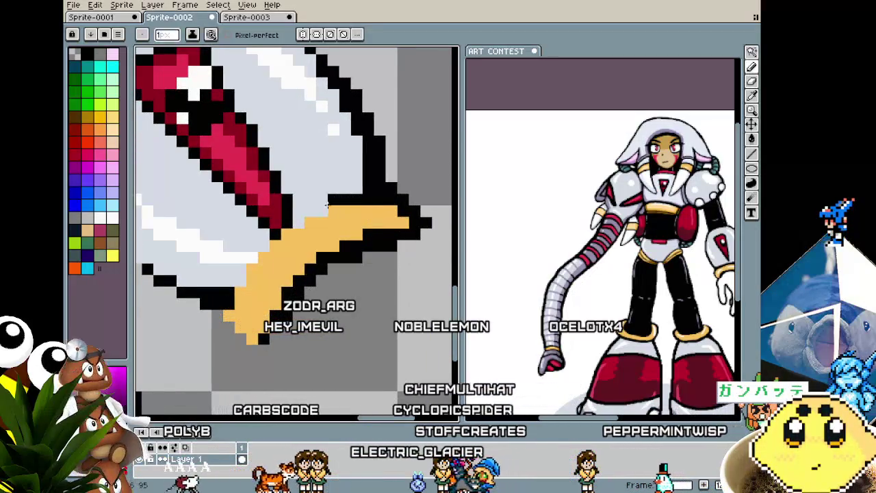
drag(284, 231, 248, 276)
scroll(231, 312, down, 1)
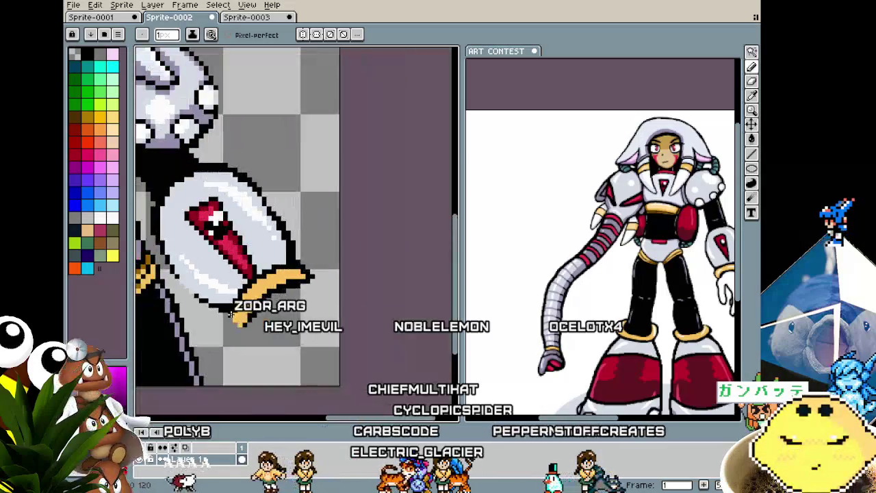
scroll(274, 302, up, 1)
scroll(299, 292, up, 1)
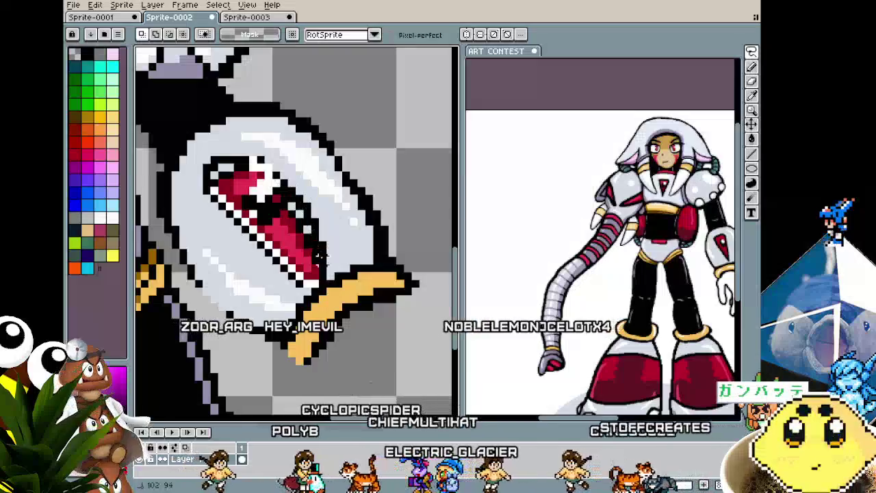
Select the red emblem and scale it down slightly with Transform.
drag(204, 191, 270, 181)
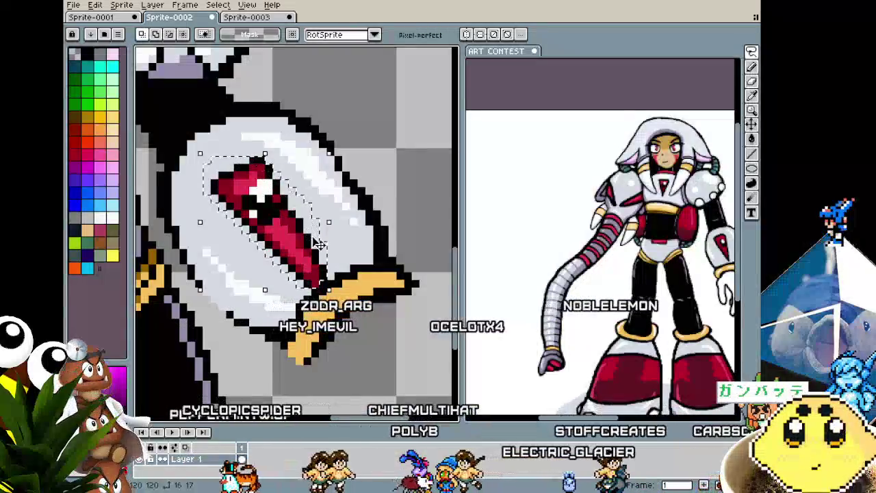
key(ctrl+t)
drag(334, 301, 317, 272)
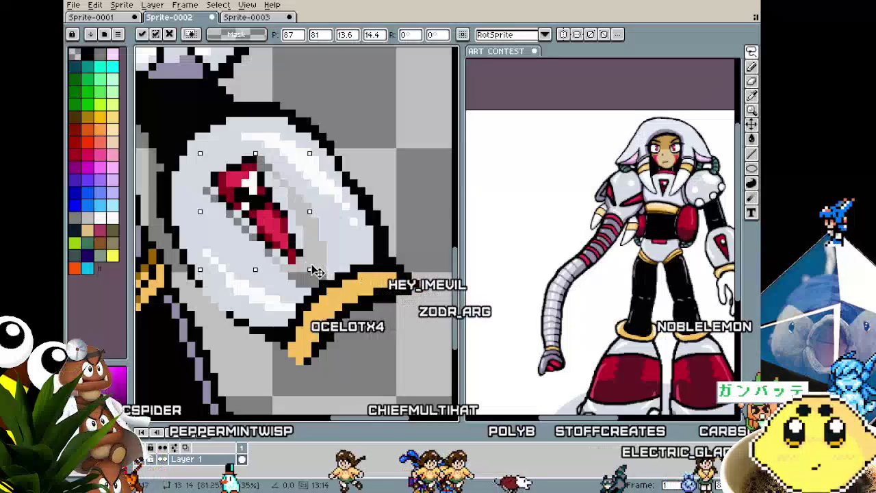
click(338, 252)
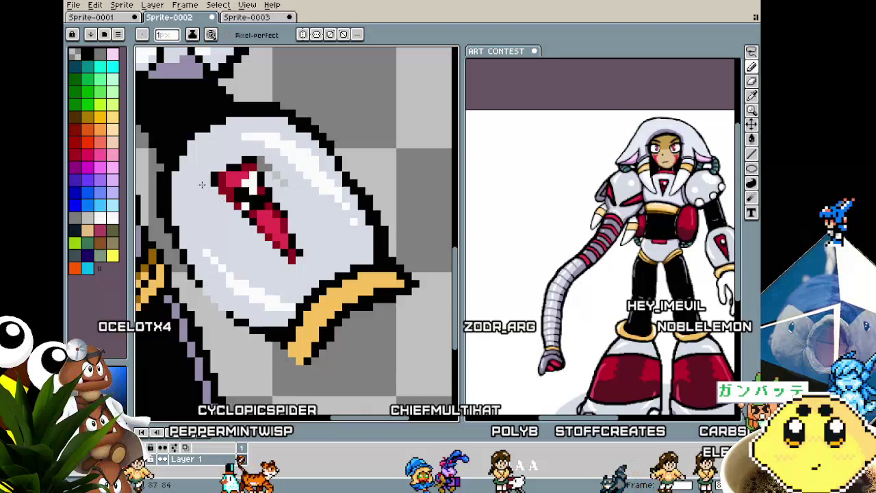
Pick the emblem red and touch up stray edge pixels with the 1px pencil.
alt+click(260, 152)
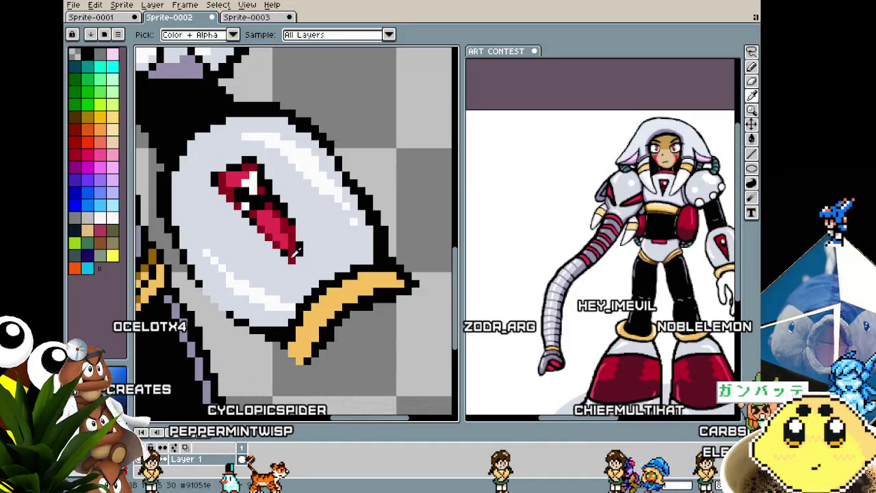
alt+click(296, 241)
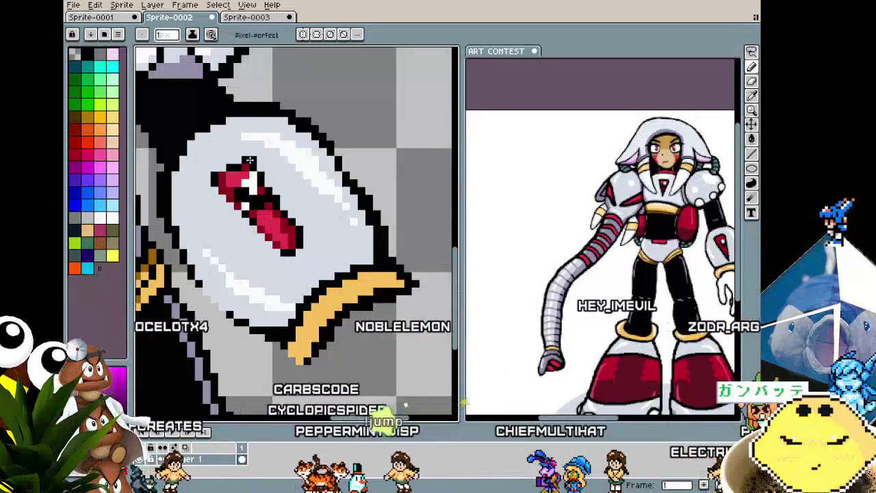
scroll(235, 174, up, 2)
click(237, 162)
Blacken light pixels at the emblem's top and paint an outline pixel red.
right_click(237, 145)
scroll(240, 157, down, 3)
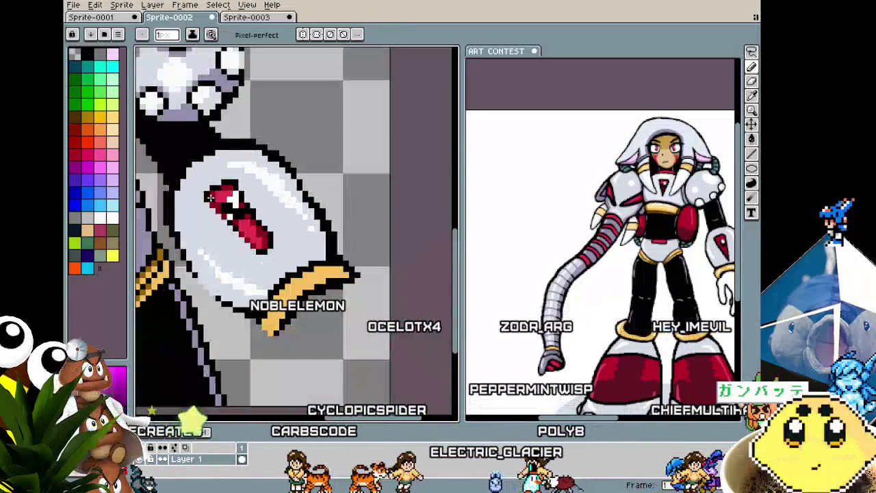
scroll(241, 165, up, 3)
key(i)
key(b)
click(230, 170)
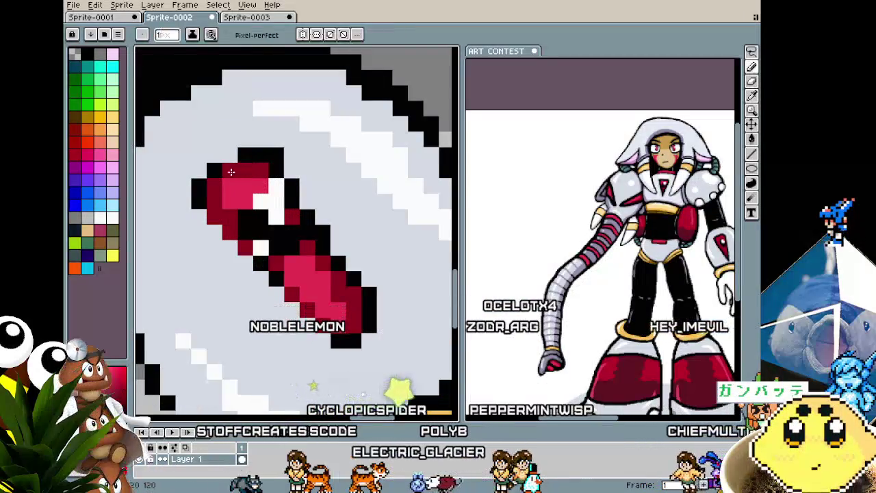
right_click(231, 156)
scroll(214, 232, down, 3)
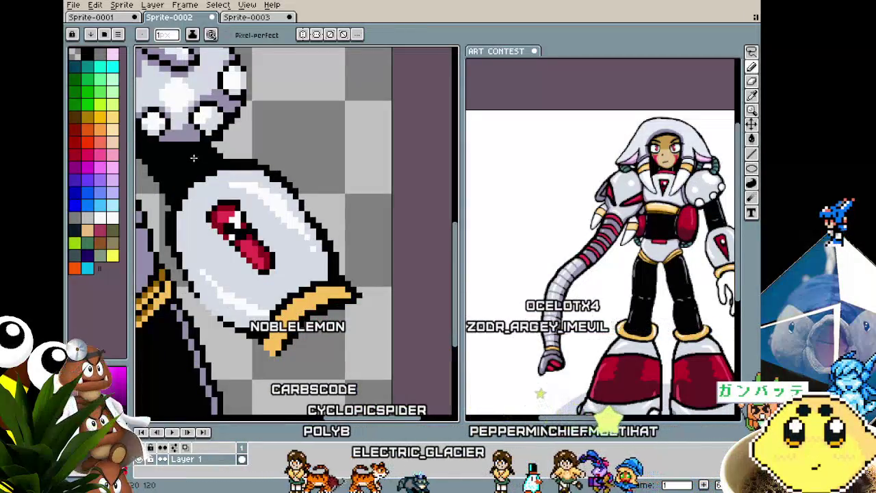
scroll(197, 224, up, 2)
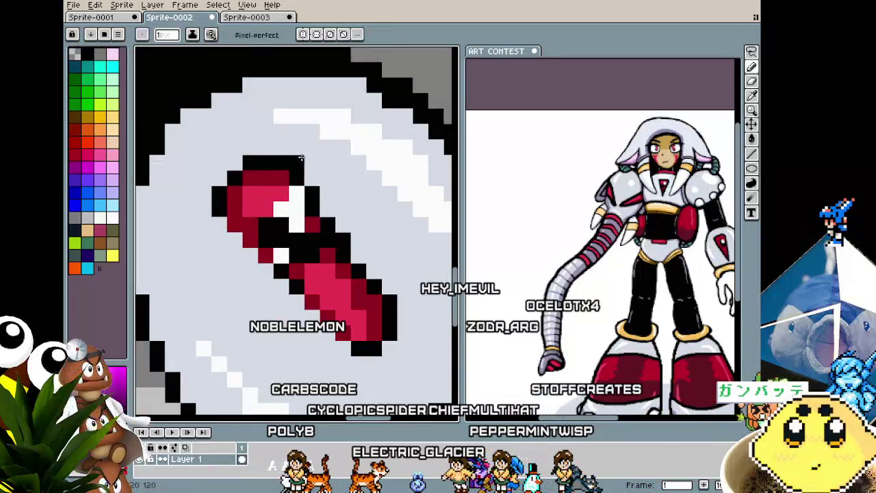
scroll(318, 223, down, 2)
scroll(322, 202, up, 1)
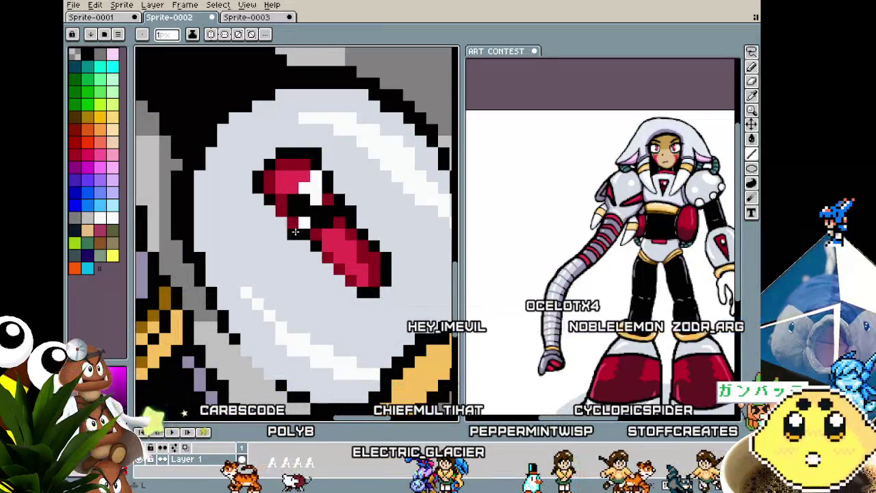
scroll(279, 215, up, 1)
scroll(346, 273, down, 1)
scroll(342, 256, up, 1)
Sample the highlight white and repaint emblem outline pixels black and dark red.
key(i)
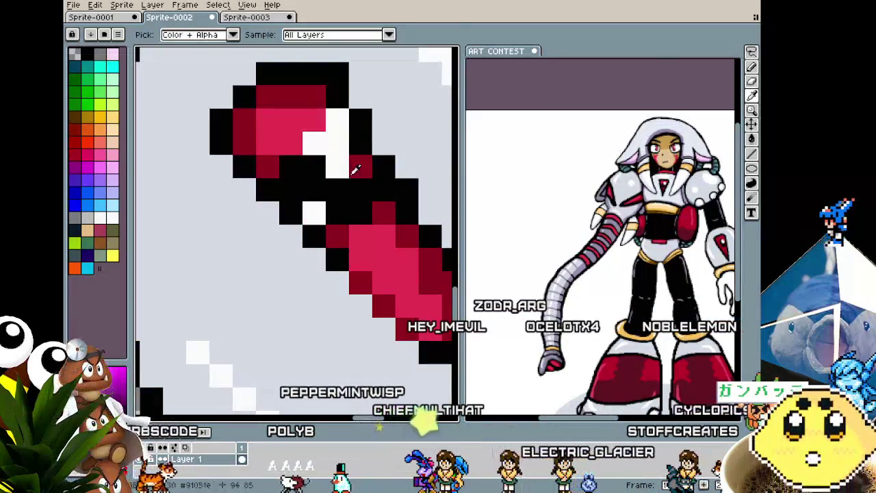
click(350, 177)
key(b)
click(349, 144)
alt+click(383, 166)
click(383, 144)
alt+click(361, 166)
alt+click(383, 190)
Shade the emblem's edge dark red, keeping one black outline pixel.
click(383, 167)
alt+click(361, 167)
click(383, 189)
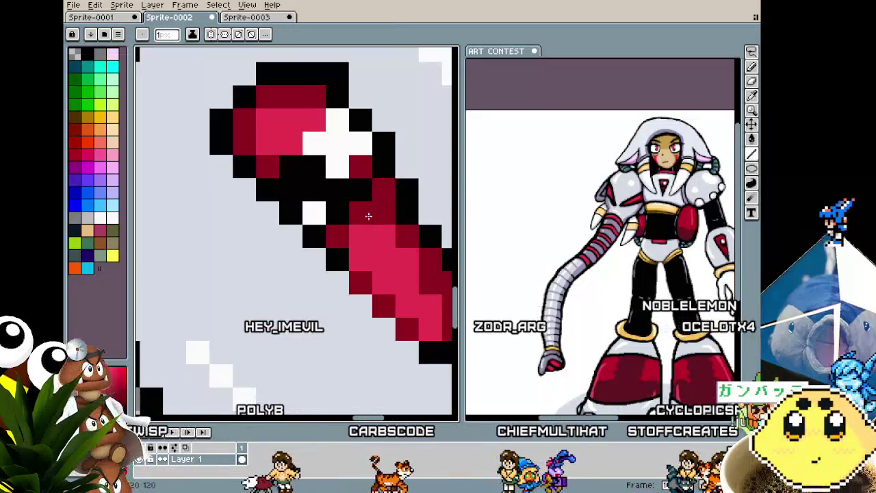
click(314, 213)
click(314, 189)
click(291, 166)
click(291, 190)
alt+click(315, 166)
click(315, 190)
click(357, 169)
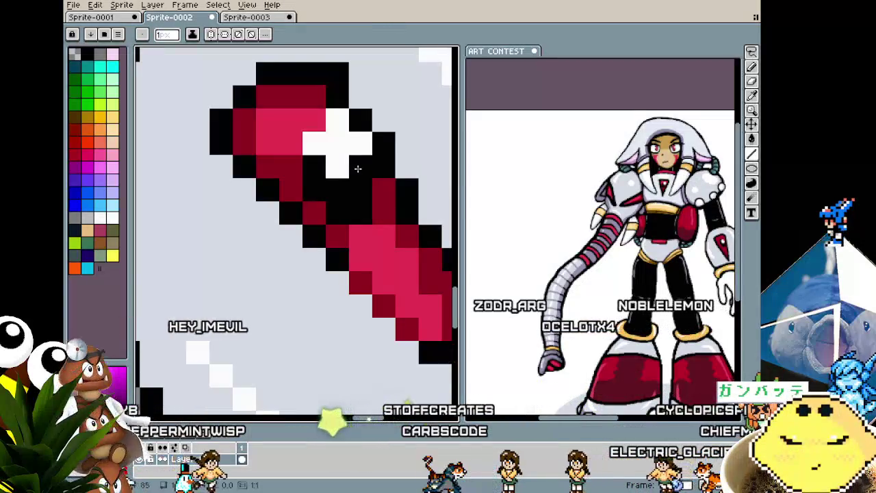
Zoom in on the emblem and blacken its lower-right end pixel.
scroll(334, 251, down, 2)
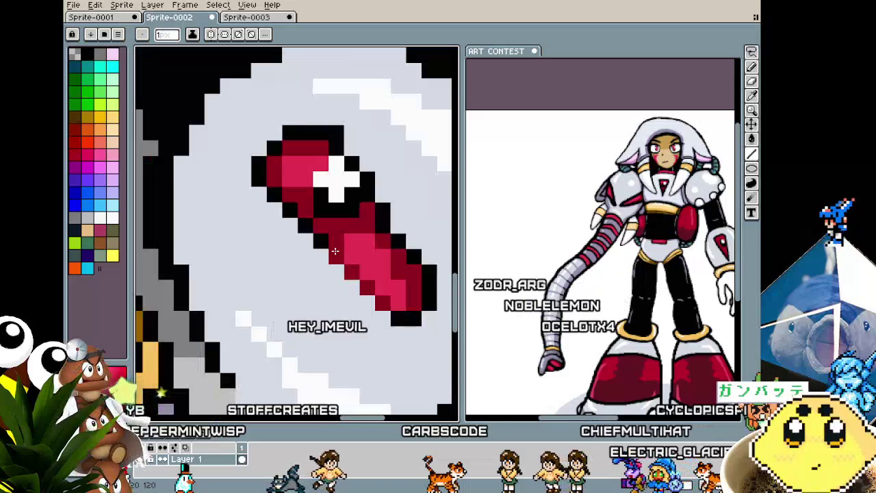
scroll(327, 219, down, 1)
scroll(321, 230, down, 1)
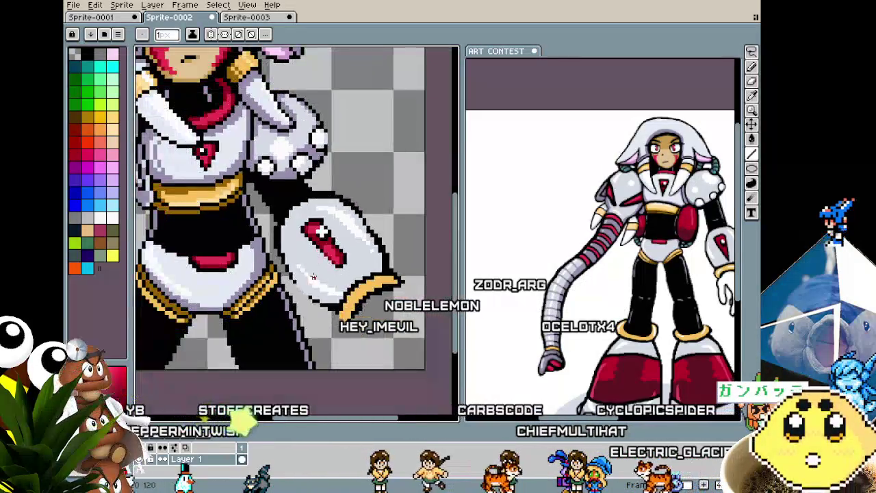
scroll(313, 238, up, 2)
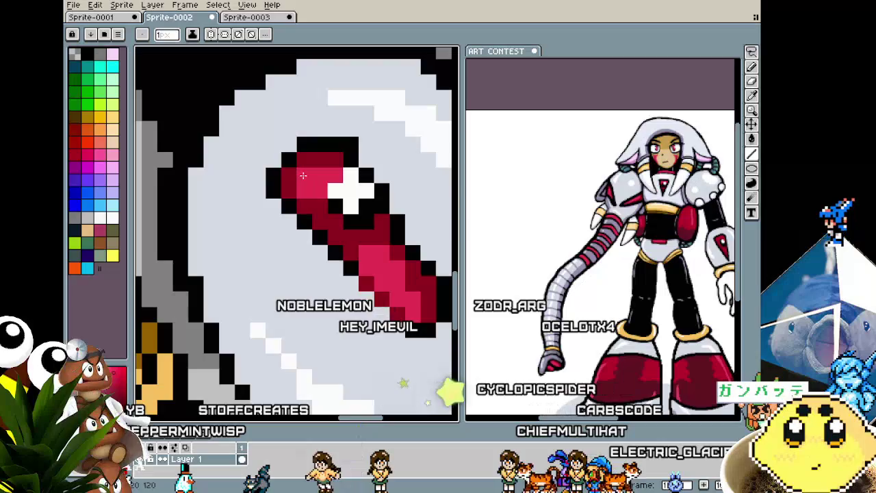
scroll(329, 178, down, 1)
scroll(325, 178, down, 1)
scroll(315, 176, up, 1)
scroll(305, 175, up, 1)
key(alt)
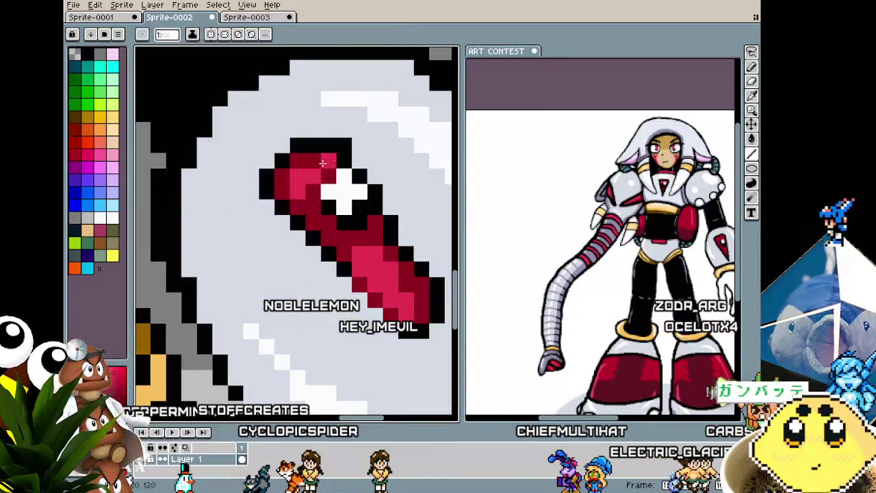
scroll(316, 163, down, 1)
scroll(305, 199, down, 1)
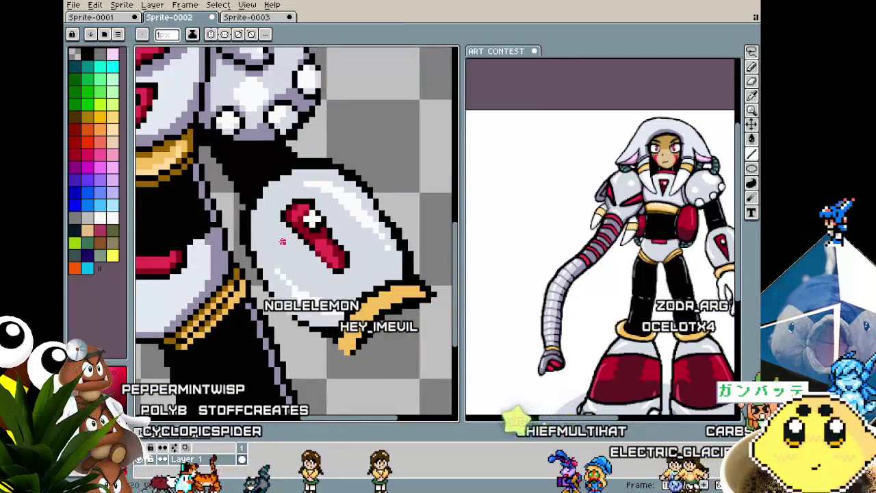
scroll(316, 238, up, 2)
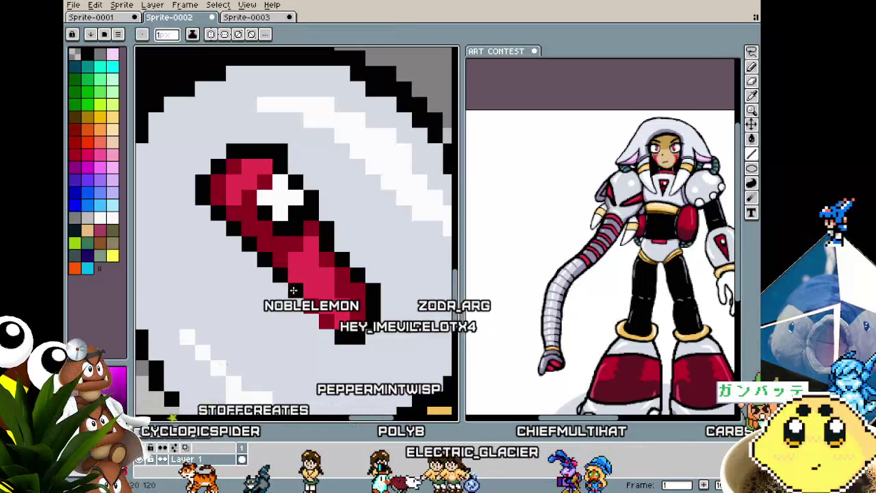
scroll(358, 291, down, 2)
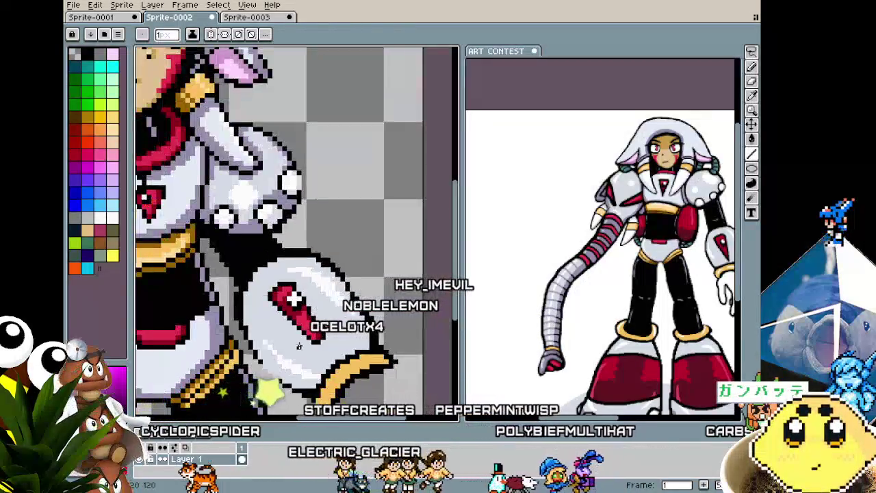
scroll(358, 291, up, 3)
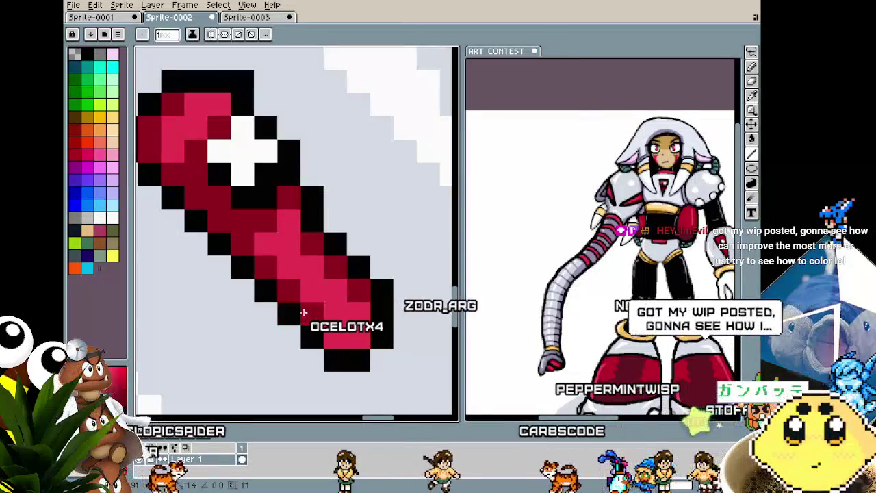
scroll(301, 311, down, 2)
scroll(319, 344, down, 1)
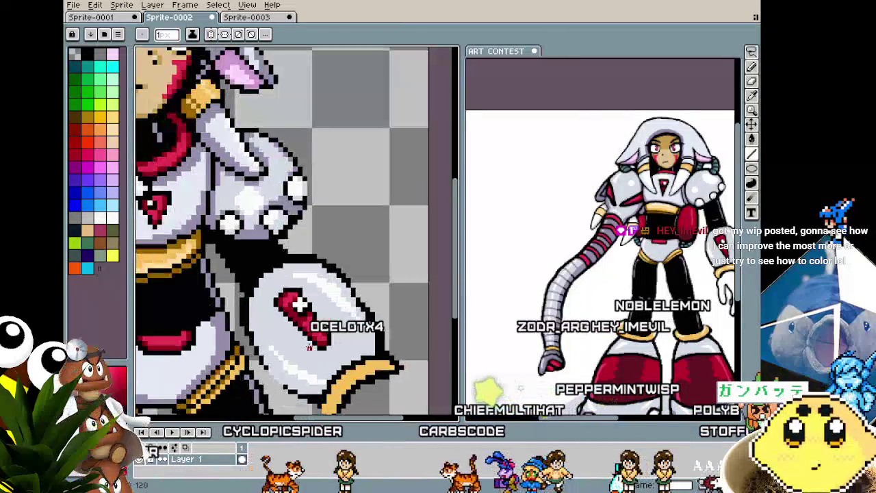
scroll(328, 338, up, 3)
scroll(342, 335, down, 1)
key(alt)
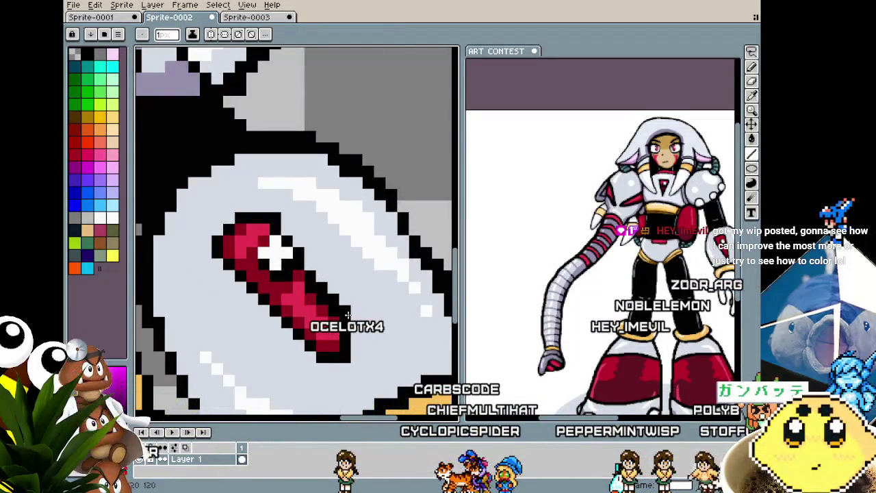
scroll(311, 288, down, 2)
scroll(315, 301, down, 1)
scroll(325, 336, up, 3)
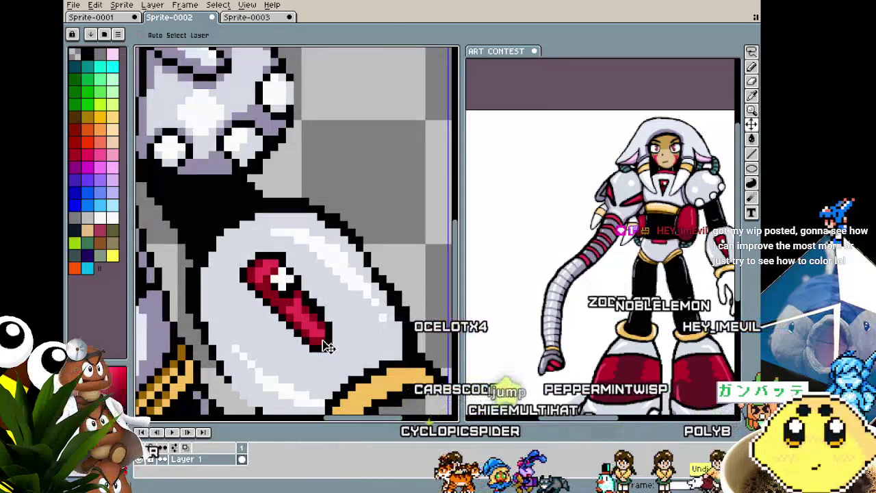
scroll(329, 347, up, 2)
click(310, 347)
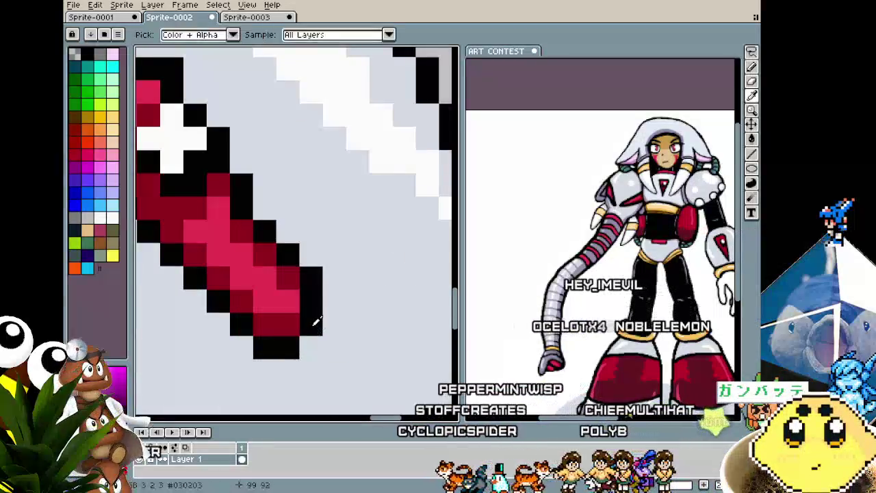
Select the lower part of the emblem with a rectangular selection.
key(alt)
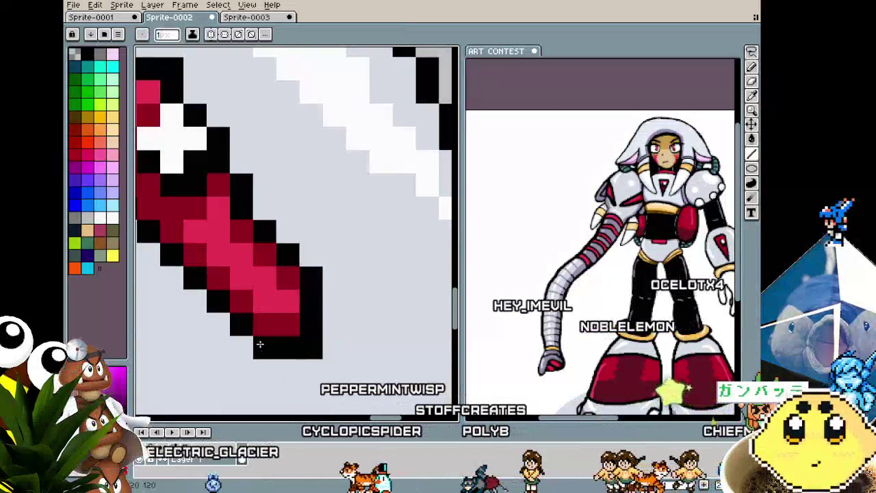
scroll(257, 350, down, 3)
scroll(246, 365, up, 1)
scroll(246, 364, up, 1)
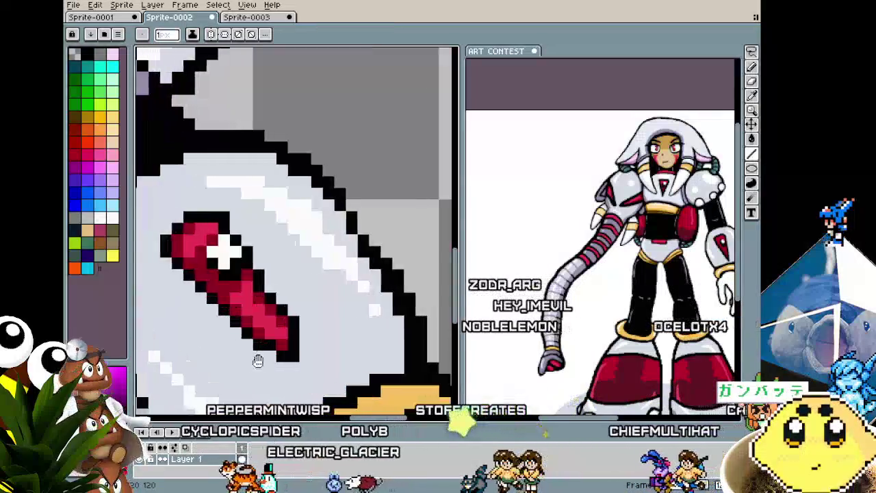
key(m)
drag(341, 353, 243, 279)
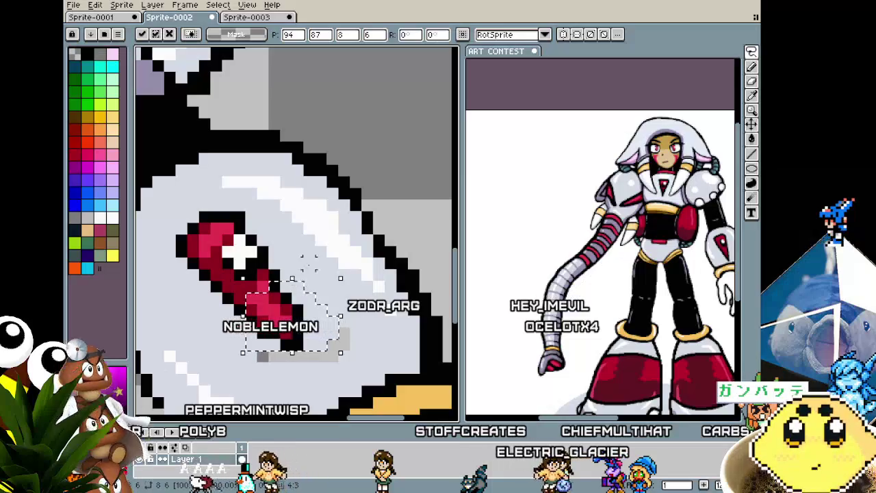
Drop the emblem selection and fill the transparent background black.
key(ctrl+d)
key(w)
scroll(332, 344, down, 1)
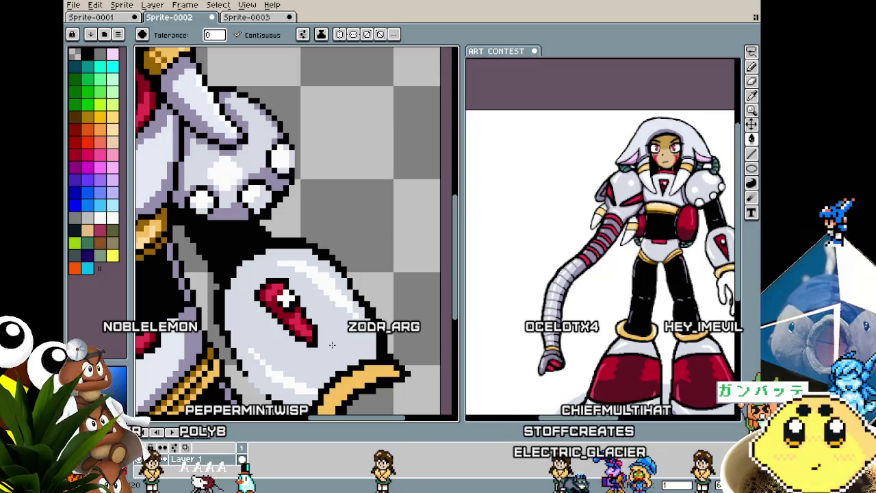
scroll(332, 345, down, 1)
scroll(334, 273, up, 1)
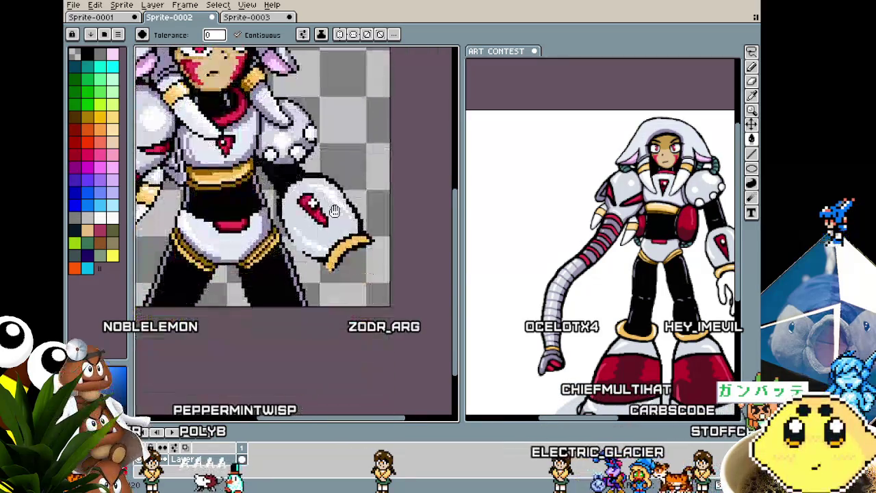
scroll(334, 260, up, 1)
scroll(334, 251, up, 1)
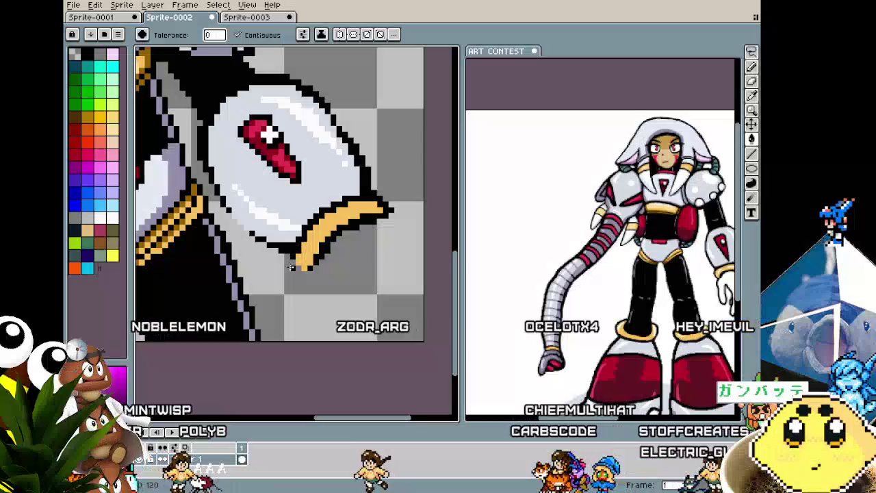
click(311, 268)
Undo the black background fill and zoom back in.
key(v)
key(ctrl+z)
key(b)
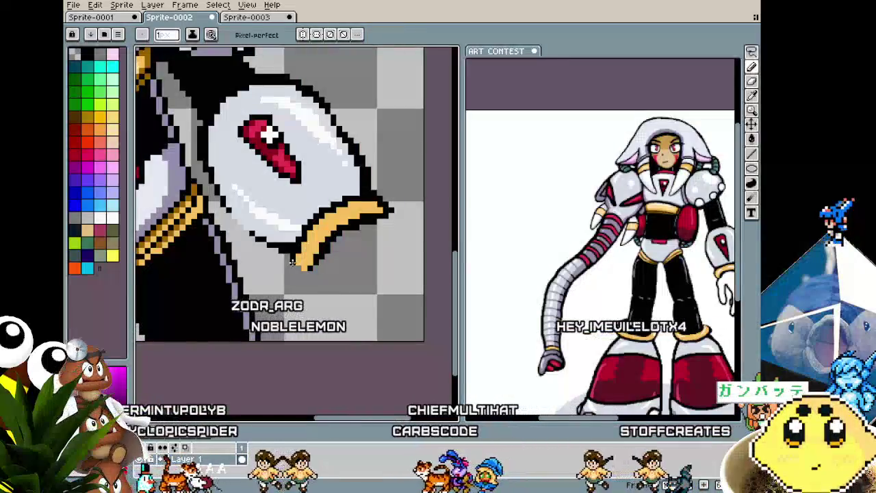
scroll(356, 238, up, 3)
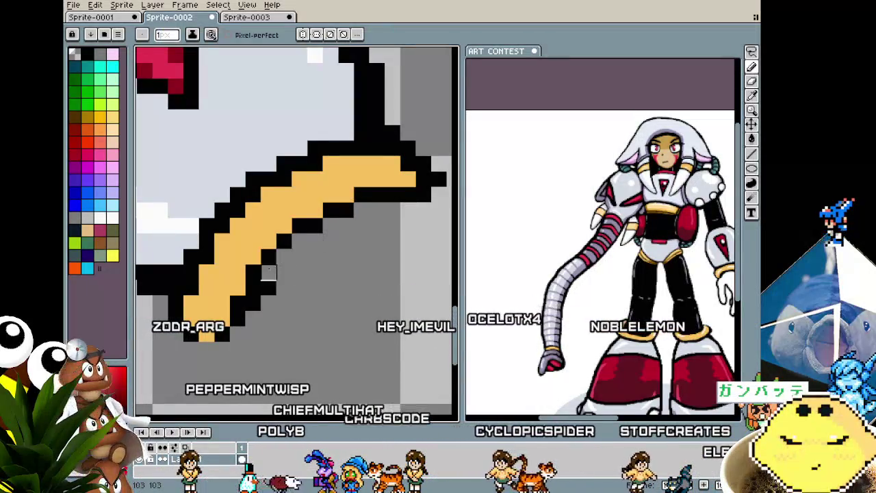
Repaint the black outline under the gold trim thinner, turning some pixels grey.
drag(284, 257, 269, 288)
scroll(253, 303, down, 3)
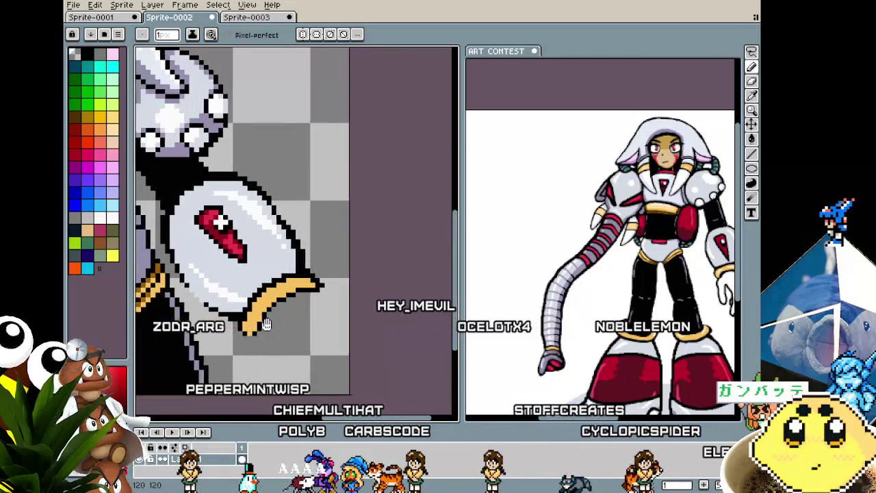
scroll(260, 349, up, 2)
scroll(260, 349, up, 1)
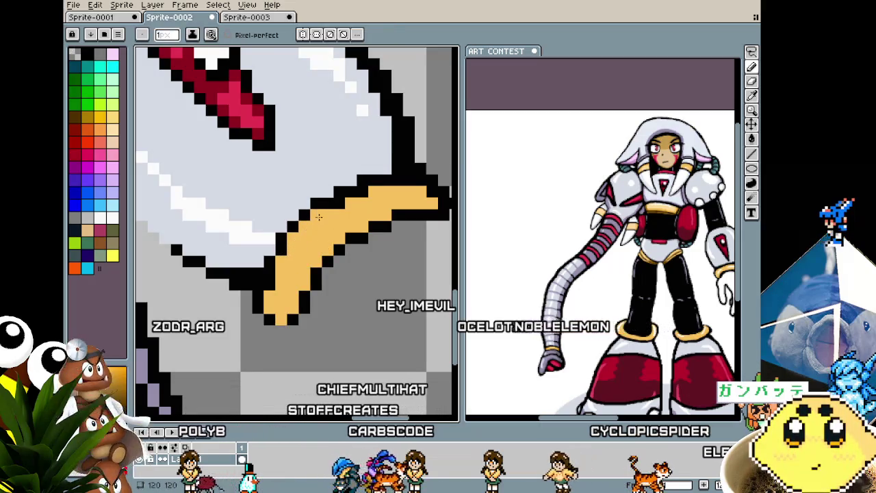
scroll(319, 217, down, 2)
scroll(319, 297, down, 2)
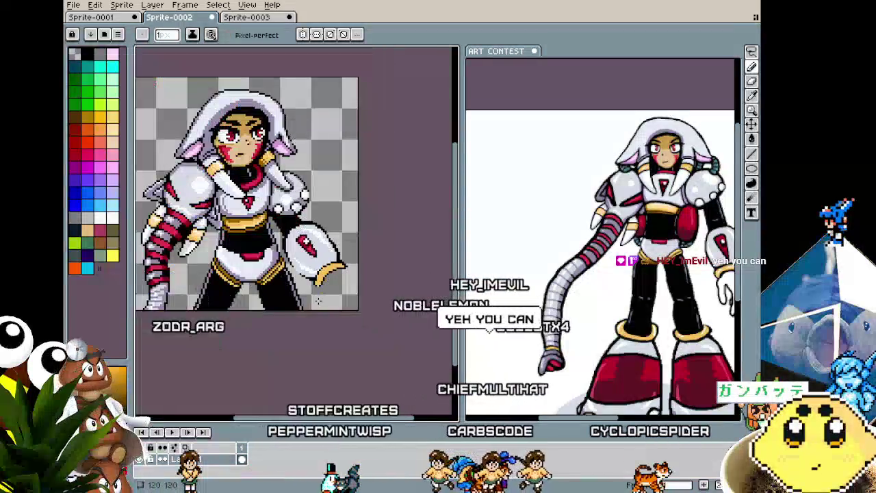
scroll(319, 297, up, 2)
scroll(322, 212, up, 1)
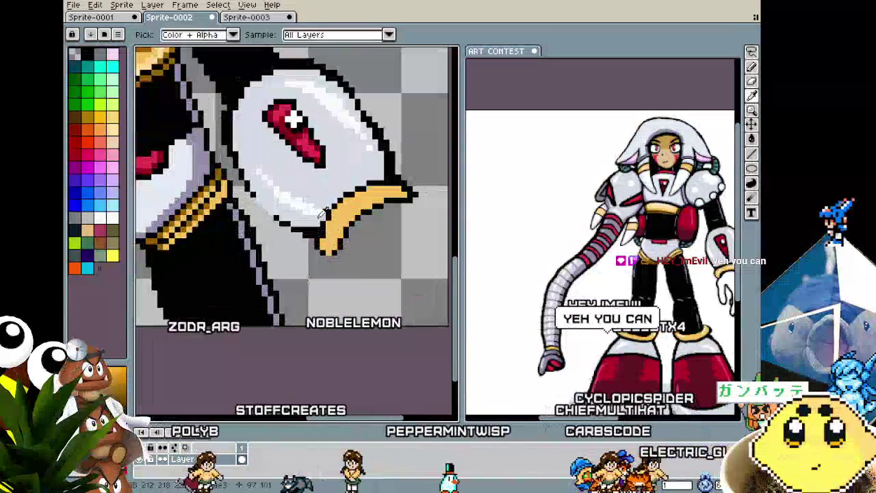
Return to the Pencil and zoom in and out to inspect the thinned outline.
key(b)
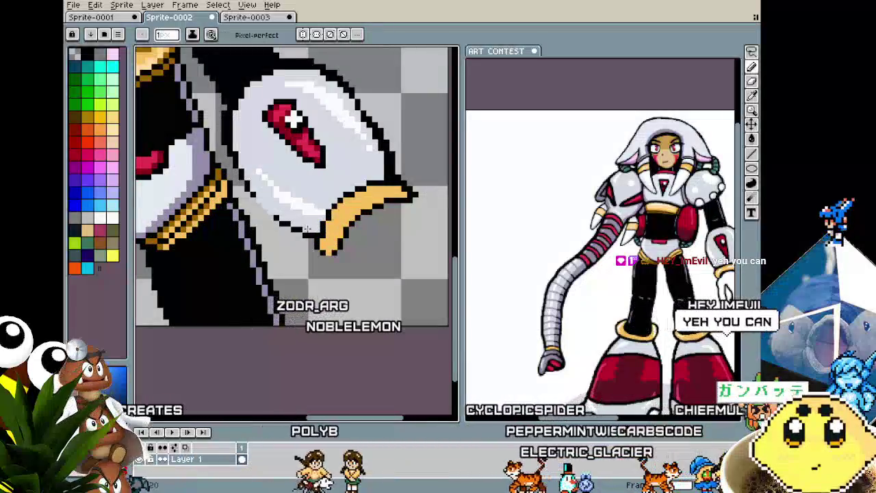
scroll(306, 229, down, 2)
scroll(296, 297, down, 2)
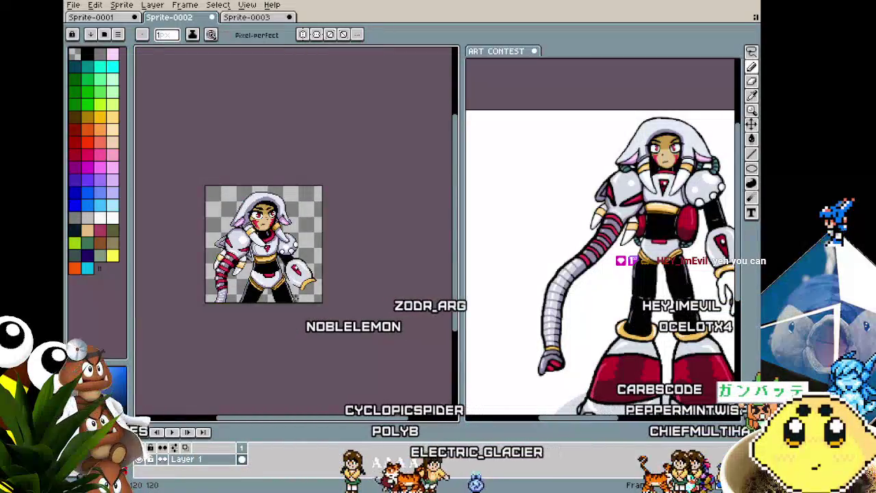
scroll(297, 298, up, 3)
scroll(340, 210, up, 2)
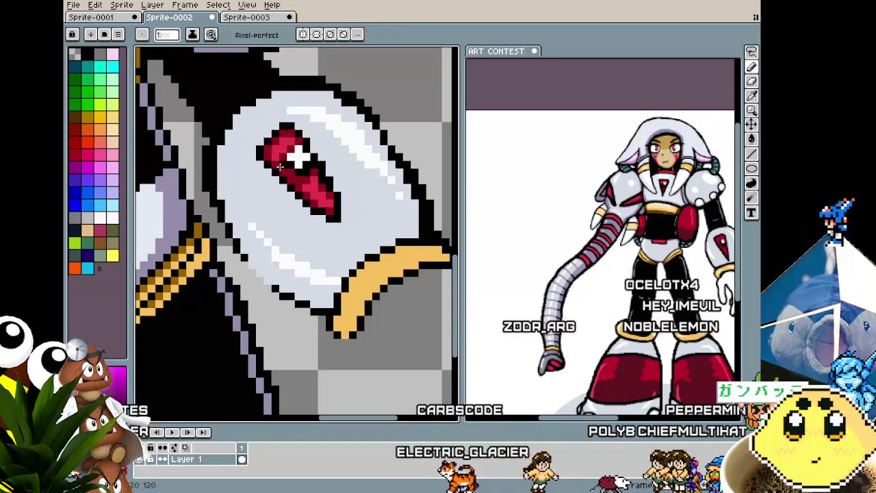
scroll(281, 156, down, 2)
scroll(288, 139, up, 2)
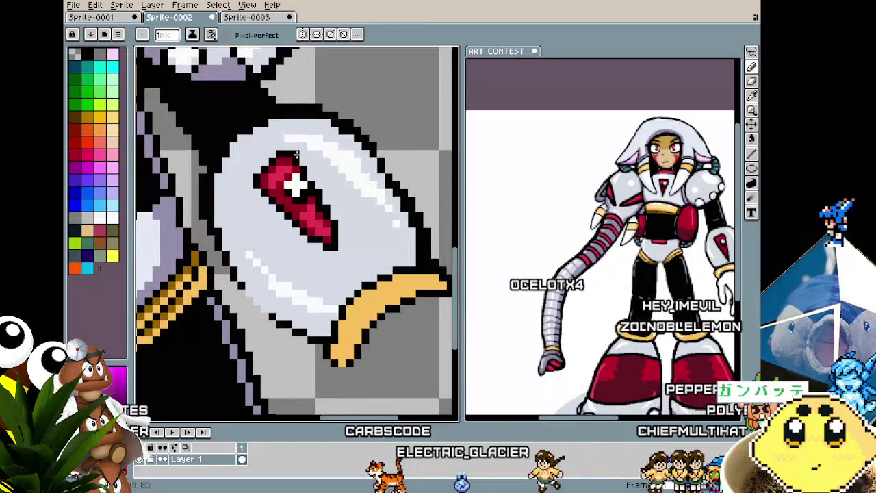
scroll(281, 226, down, 1)
Sample the red emblem colour with the Eyedropper while checking the trim up close.
key(v)
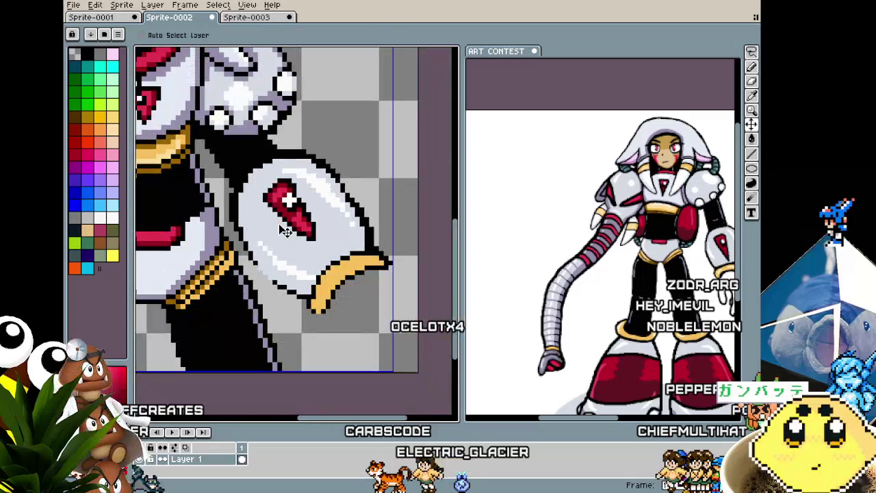
scroll(279, 224, down, 2)
scroll(286, 210, up, 3)
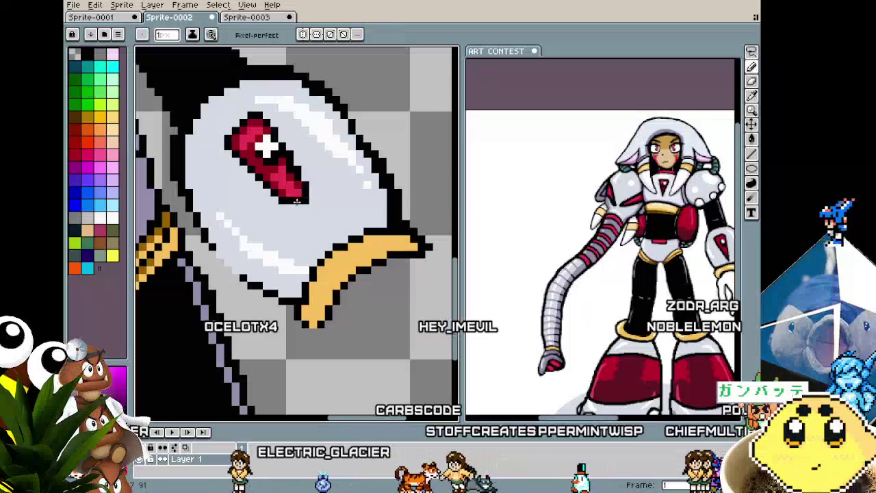
scroll(290, 255, down, 3)
scroll(289, 255, up, 1)
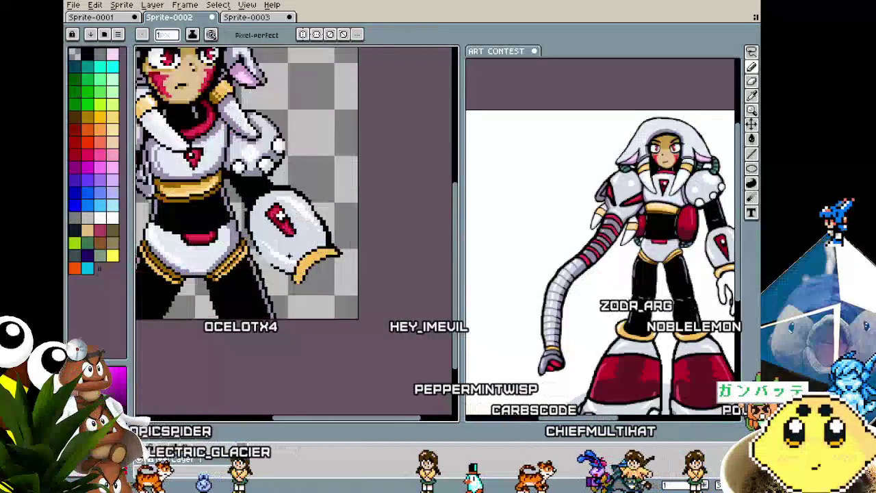
scroll(288, 256, up, 1)
scroll(288, 255, up, 3)
key(alt)
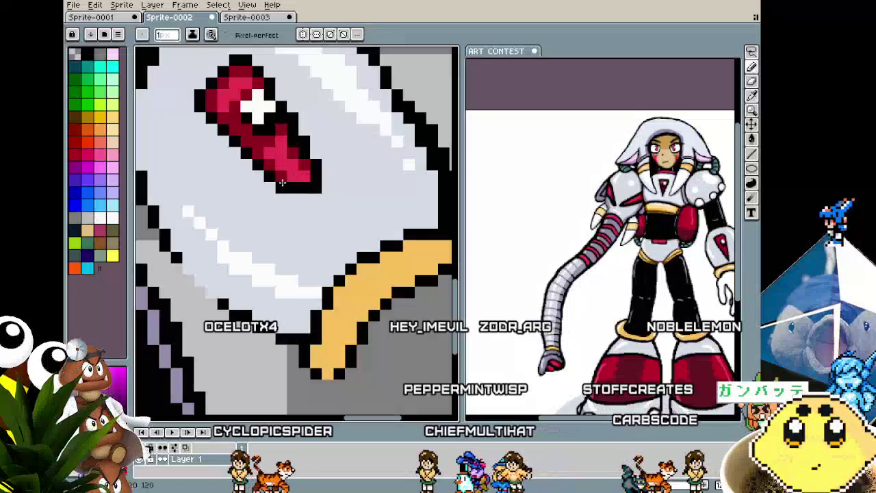
scroll(286, 194, down, 2)
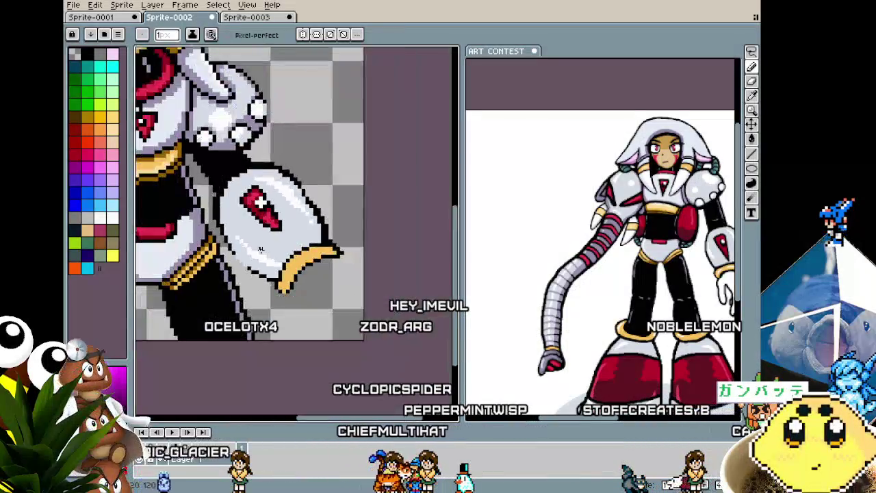
scroll(260, 274, down, 2)
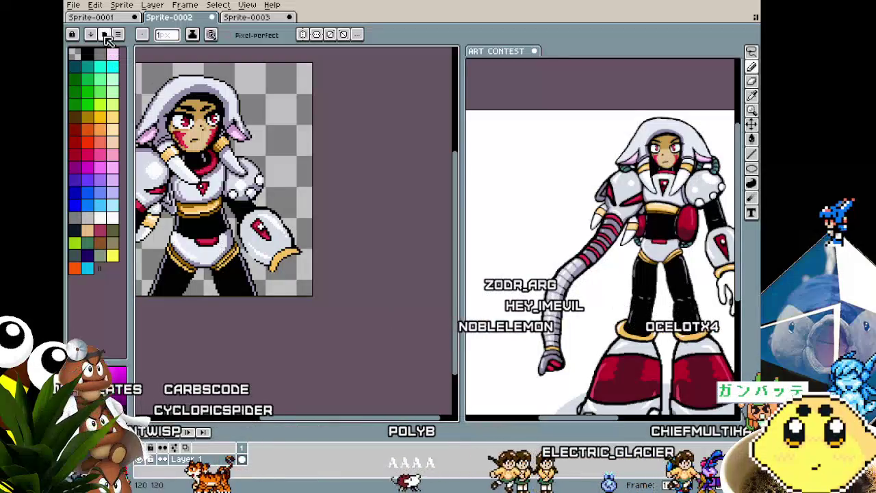
Create a new 1536×2048 sprite and paste the robot sketch, moving it up-left.
click(76, 5)
click(89, 26)
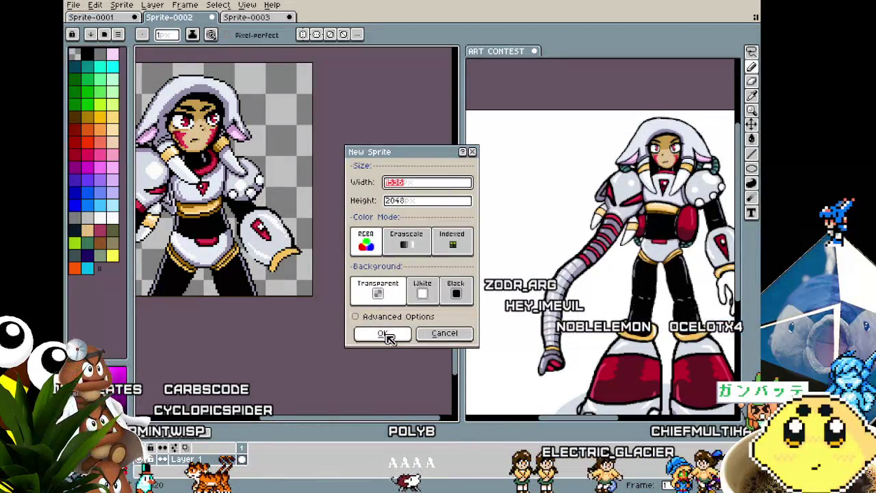
click(385, 334)
key(ctrl+v)
scroll(392, 336, down, 3)
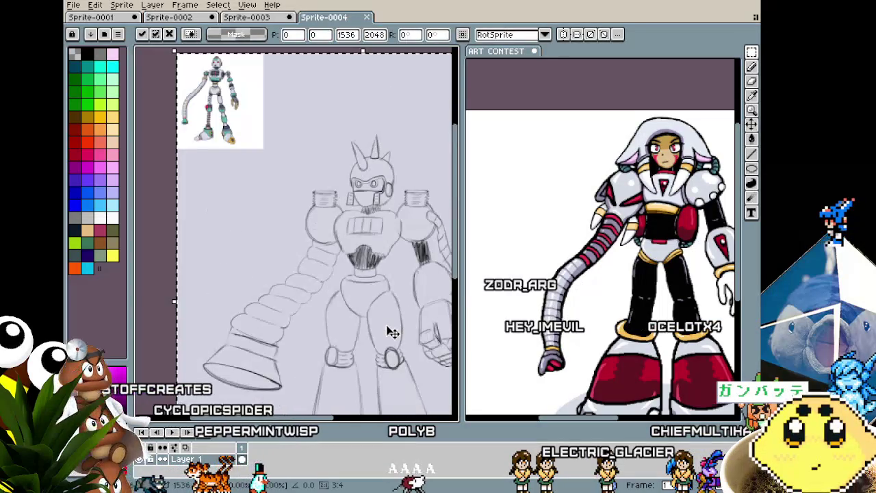
drag(385, 323, 336, 281)
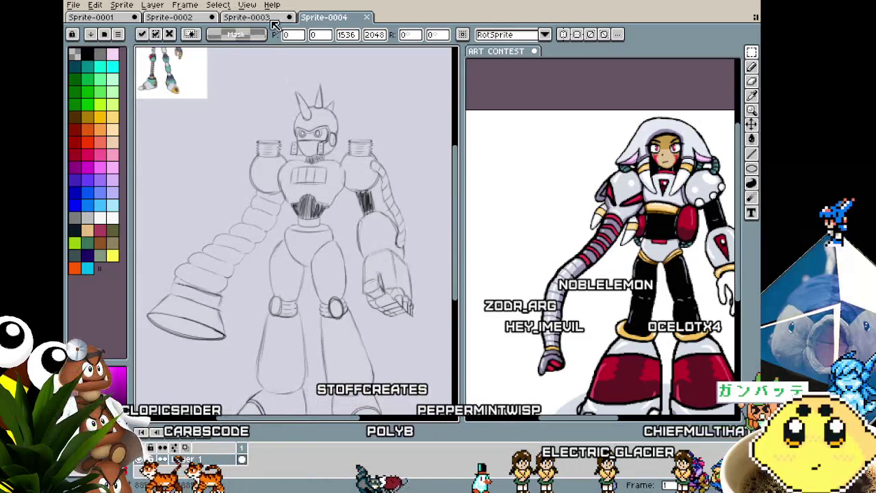
Dock the ART CONTEST image as a tab beside Sprite-0004.
drag(429, 37, 387, 25)
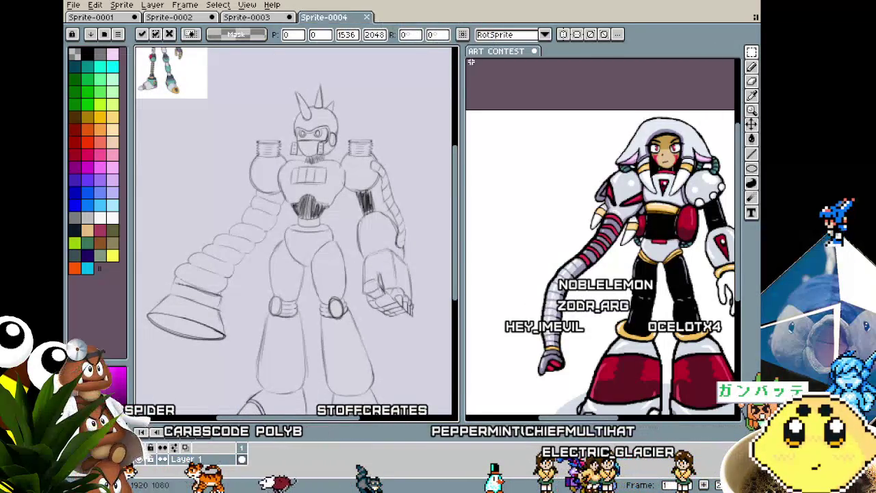
mouse_move(486, 55)
mouse_down()
mouse_move(478, 36)
mouse_move(411, 17)
mouse_up()
click(324, 18)
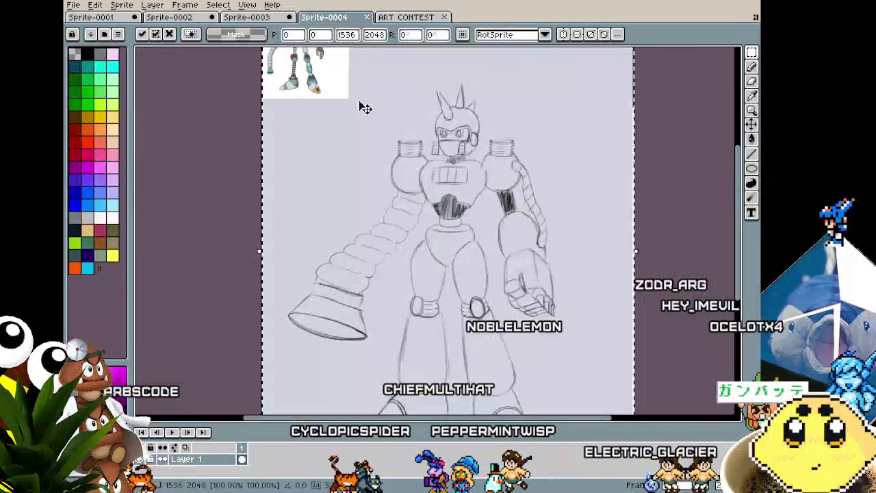
scroll(361, 137, right, 1)
key(Tab)
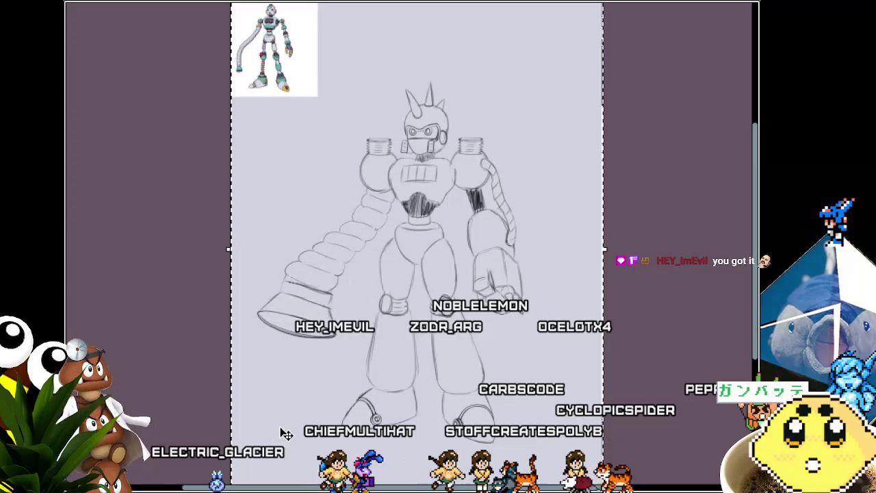
drag(187, 361, 195, 359)
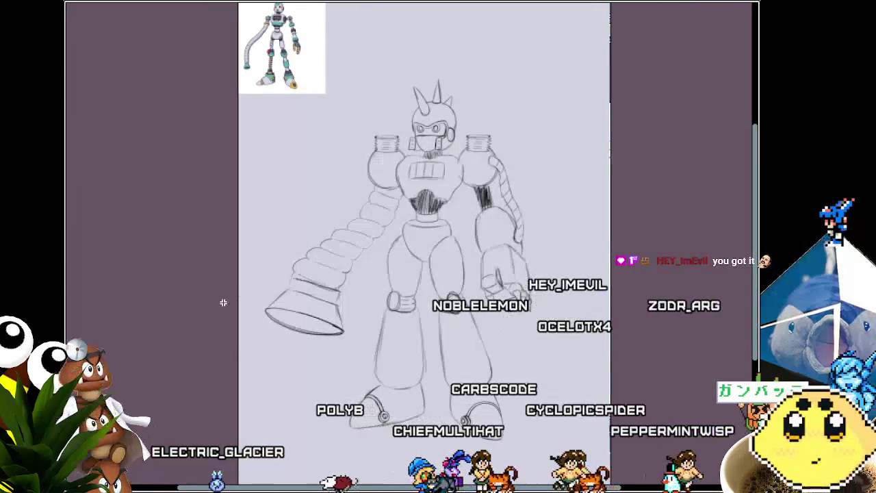
key(Tab)
key(Tab)
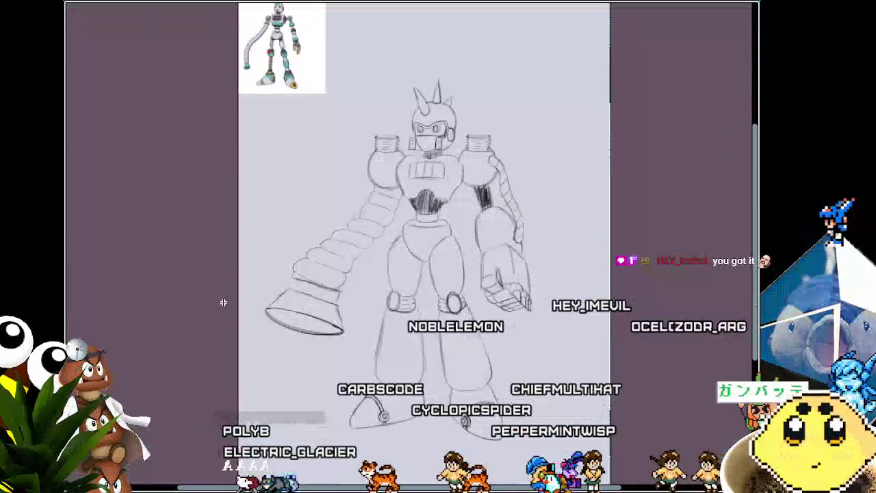
key(Tab)
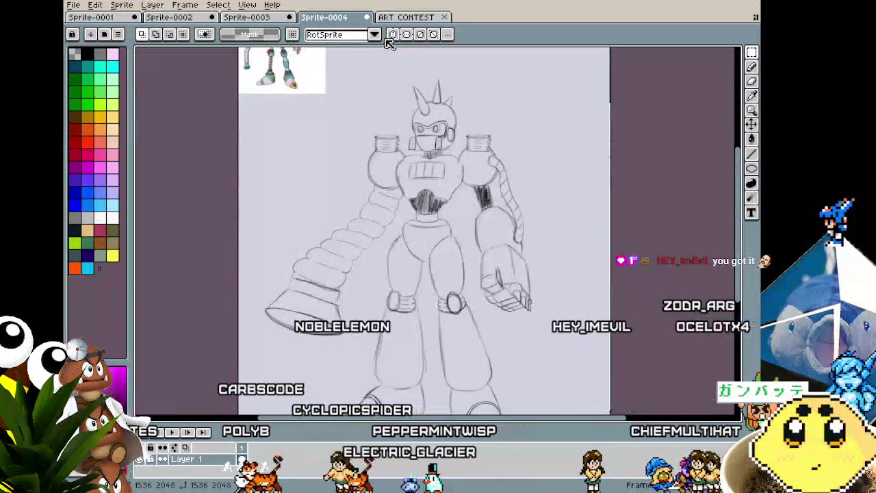
Place the ART CONTEST reference in a widened split pane beside the sketch.
click(406, 19)
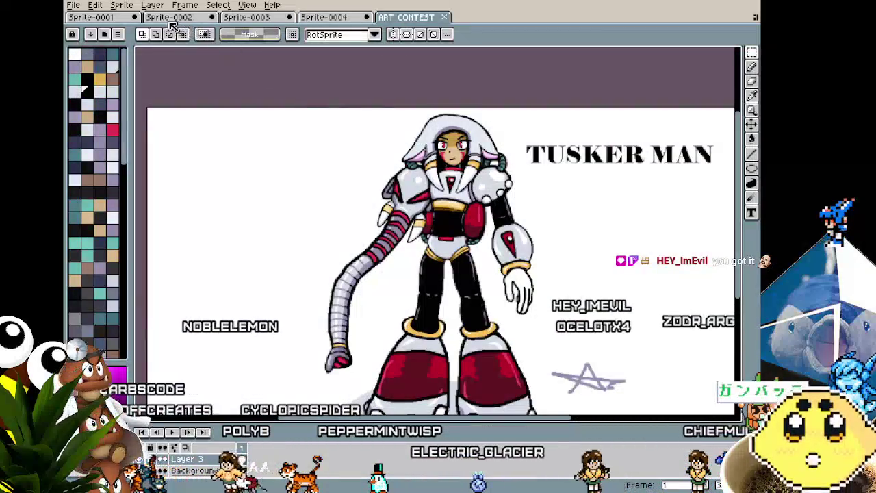
click(152, 18)
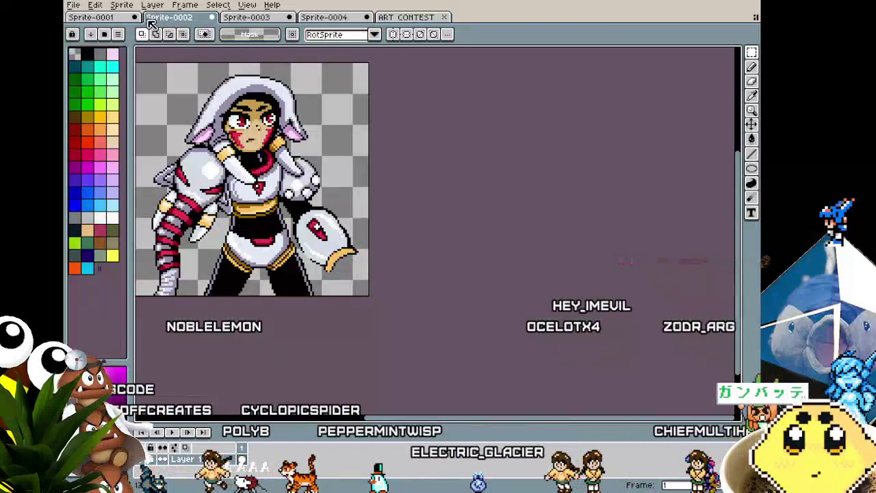
click(416, 19)
mouse_move(423, 25)
mouse_down()
mouse_move(636, 98)
mouse_move(724, 112)
mouse_up()
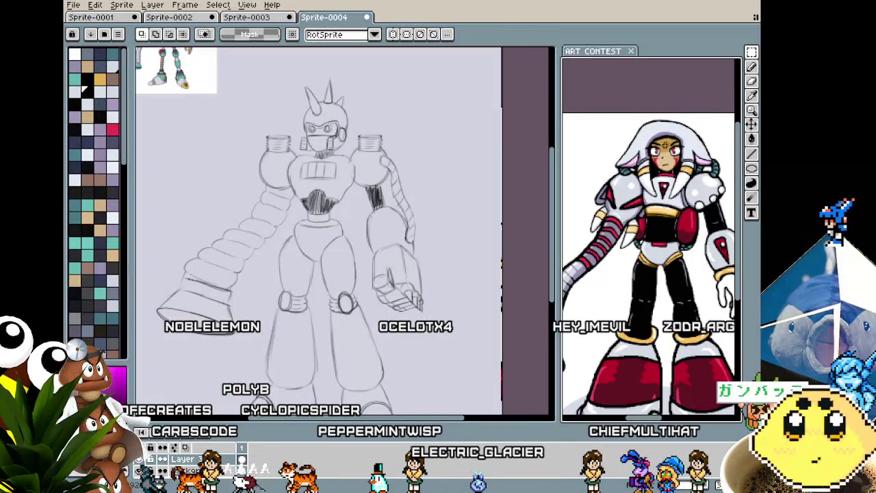
scroll(647, 135, down, 2)
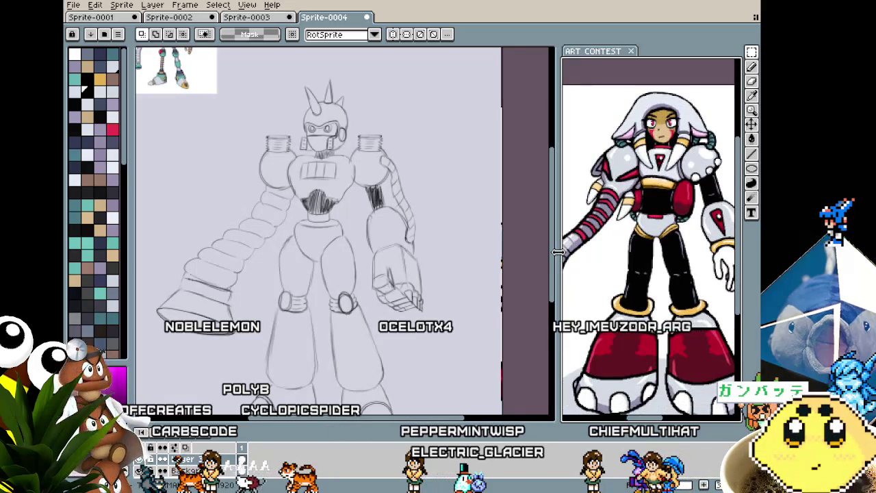
drag(558, 252, 506, 253)
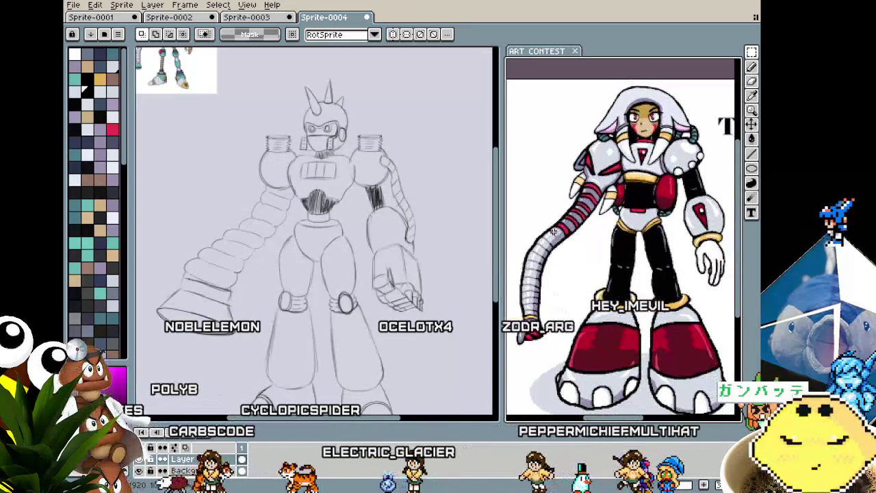
Pan the Sprite-0001 artwork, then bring the hooded armored girl Sprite-0002 forward.
click(107, 19)
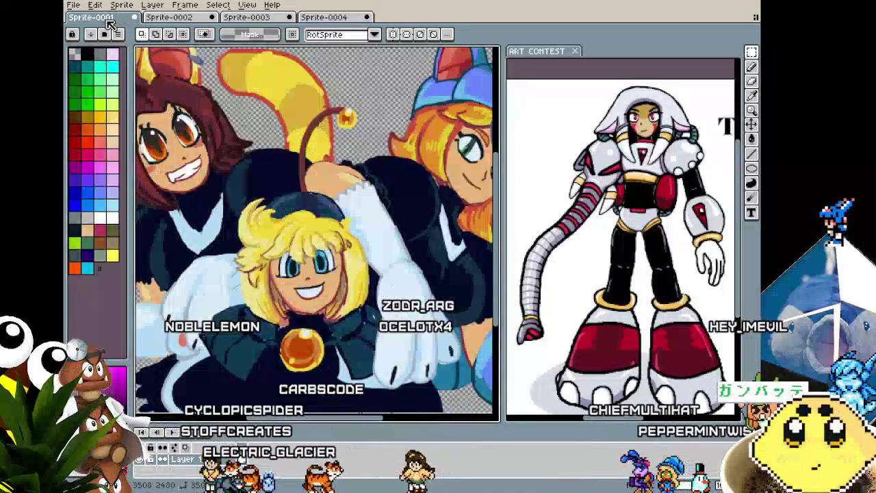
mouse_move(250, 149)
mouse_down()
mouse_move(215, 166)
mouse_move(257, 170)
mouse_up()
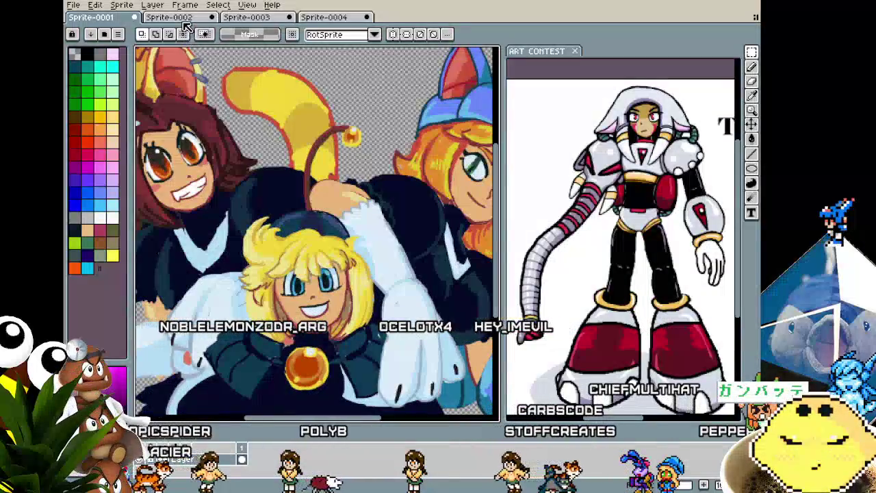
click(182, 18)
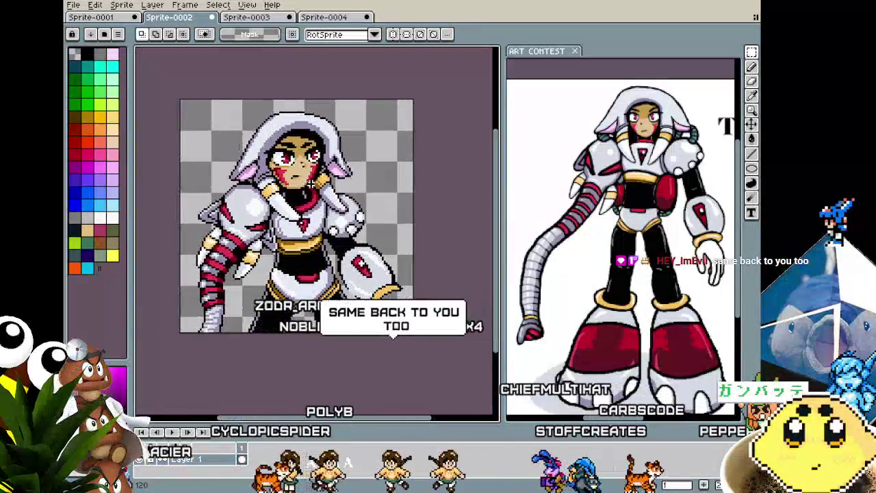
scroll(311, 184, up, 2)
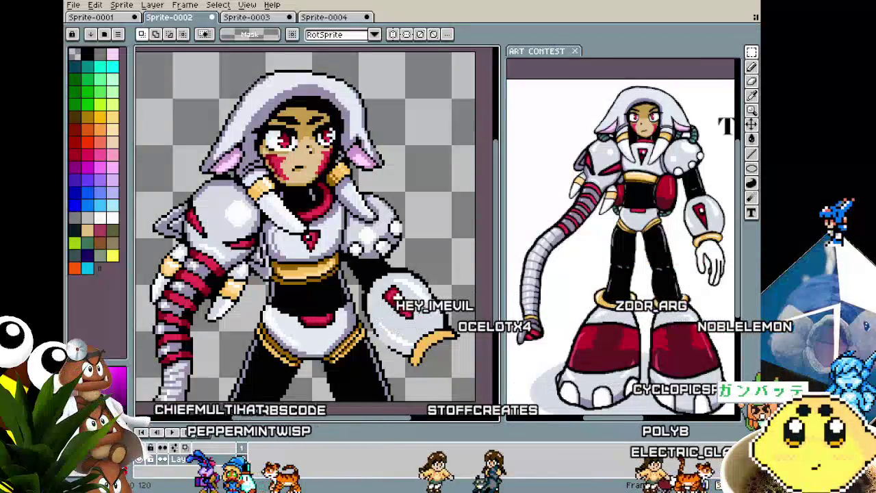
scroll(438, 351, up, 1)
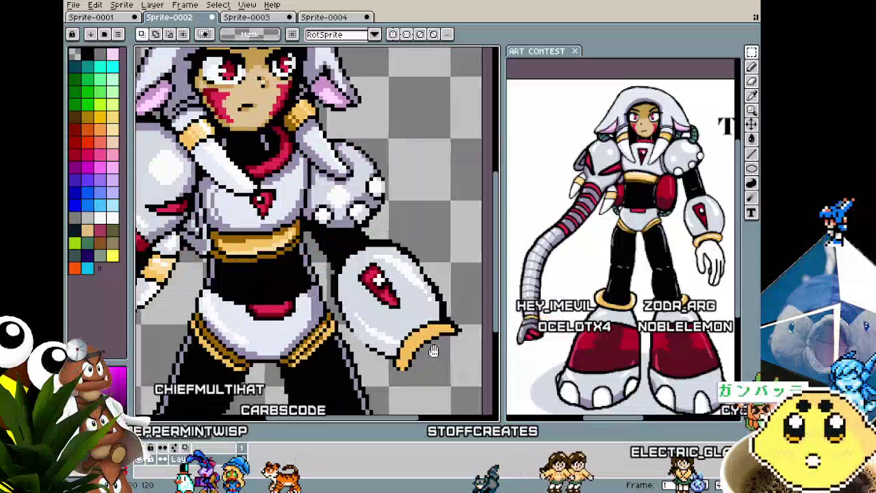
scroll(418, 348, up, 1)
scroll(397, 346, up, 1)
scroll(376, 343, up, 1)
key(i)
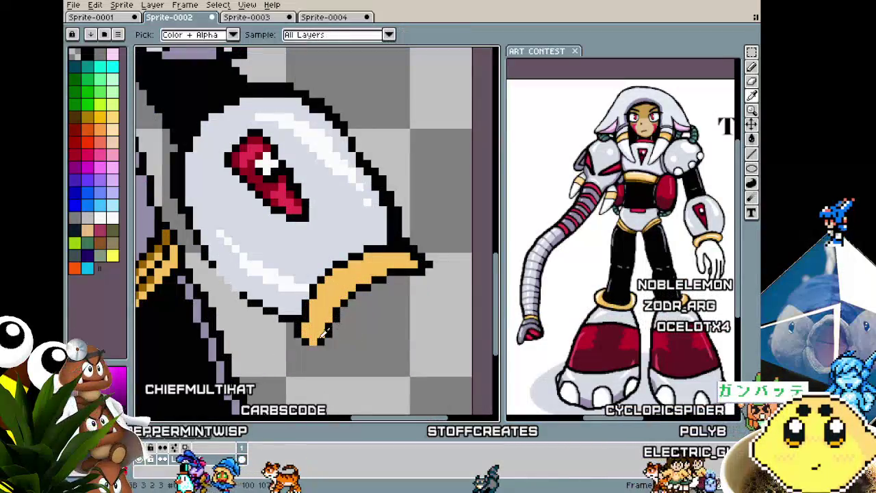
key(b)
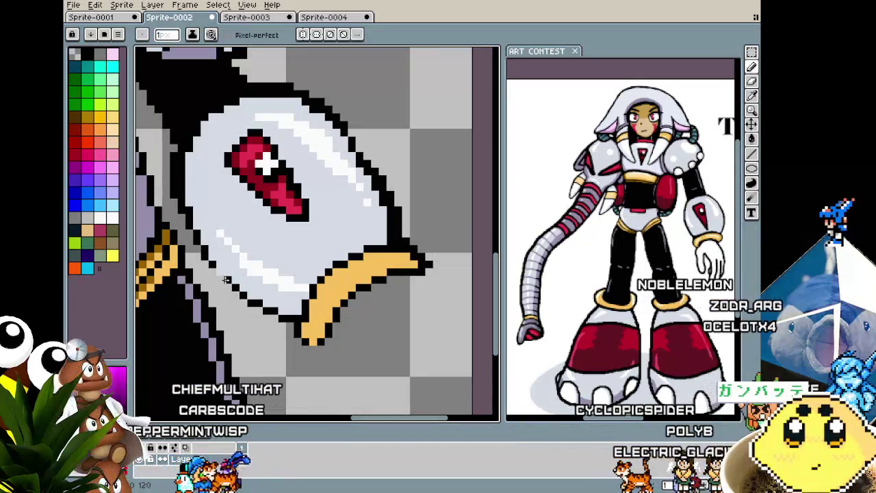
scroll(219, 271, down, 3)
scroll(274, 233, up, 2)
scroll(301, 209, up, 1)
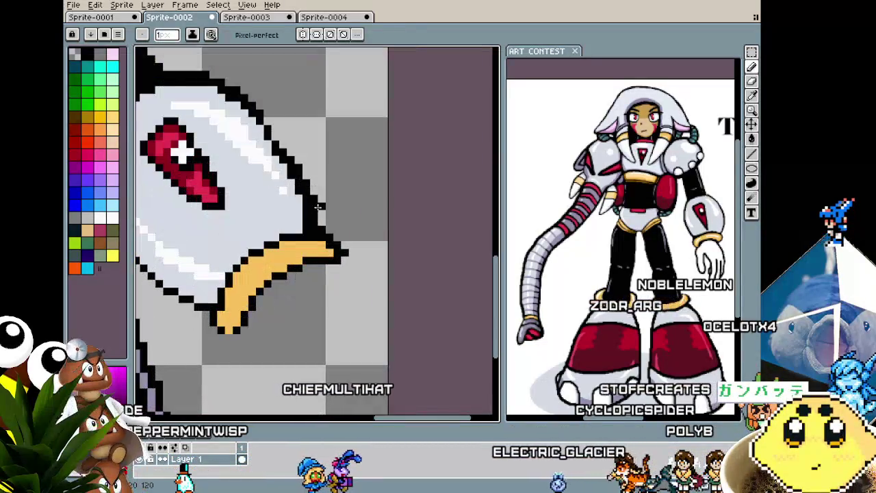
key(i)
key(b)
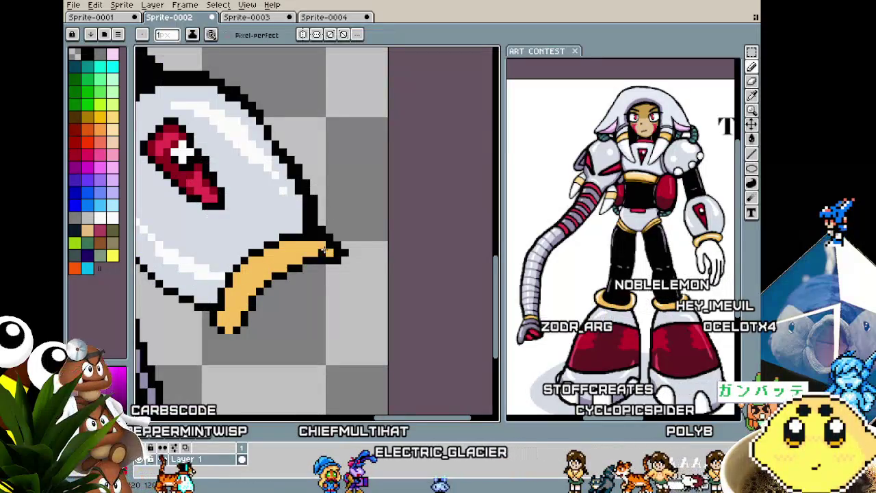
scroll(304, 226, down, 1)
scroll(307, 242, up, 1)
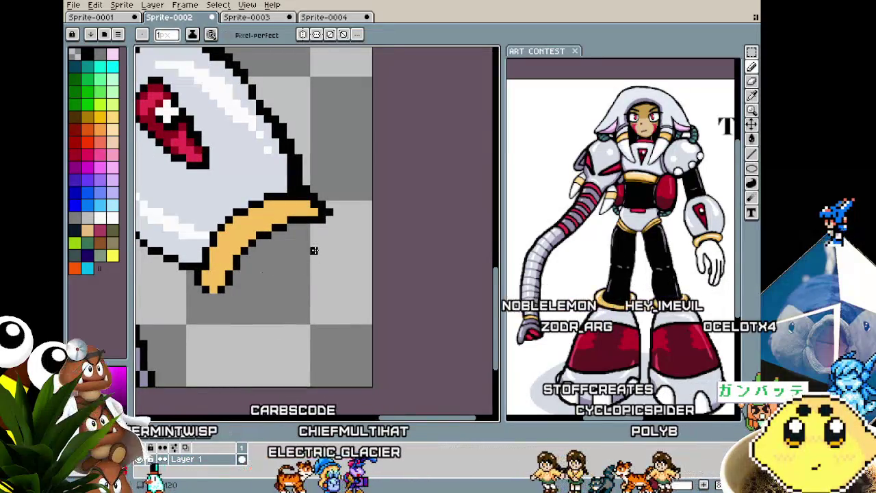
drag(313, 226, 358, 294)
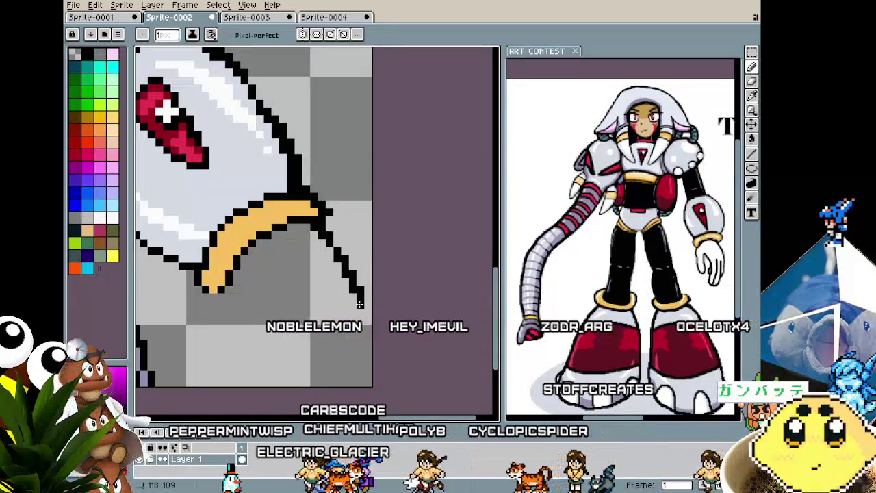
Undo stray dark pixels and a failed downward claw outline below the gold trim.
scroll(319, 303, down, 1)
scroll(318, 304, down, 2)
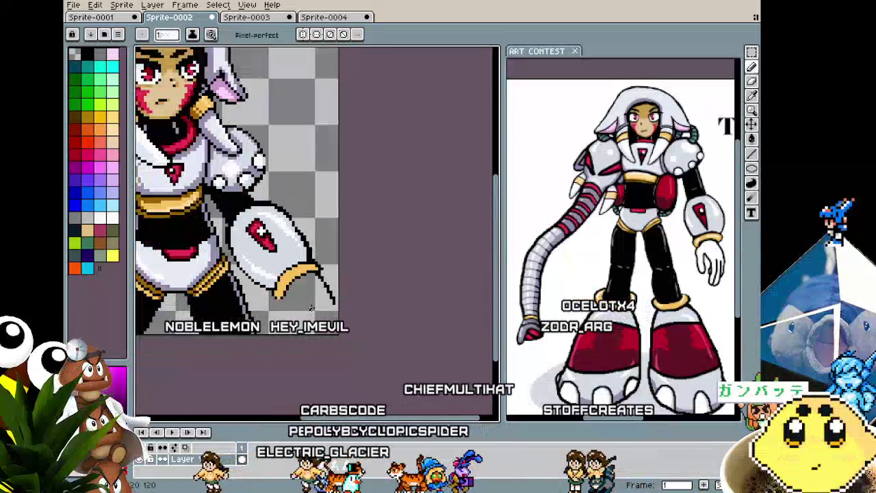
scroll(322, 301, up, 1)
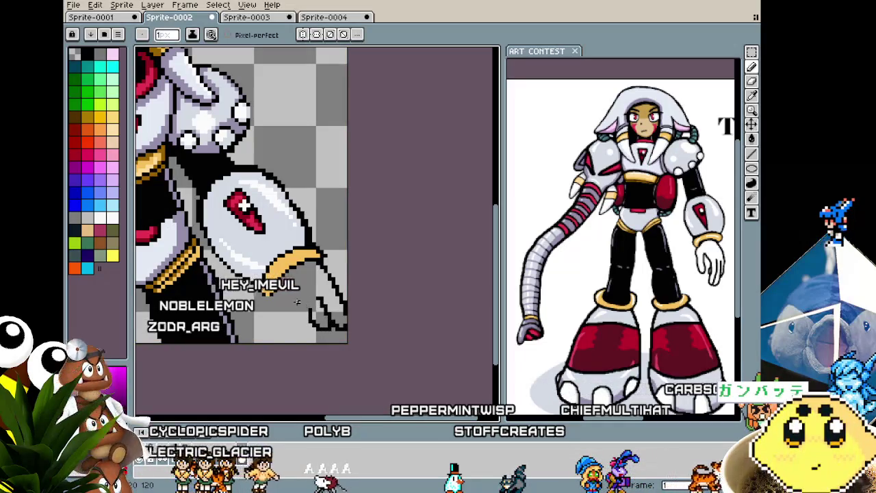
scroll(300, 302, up, 1)
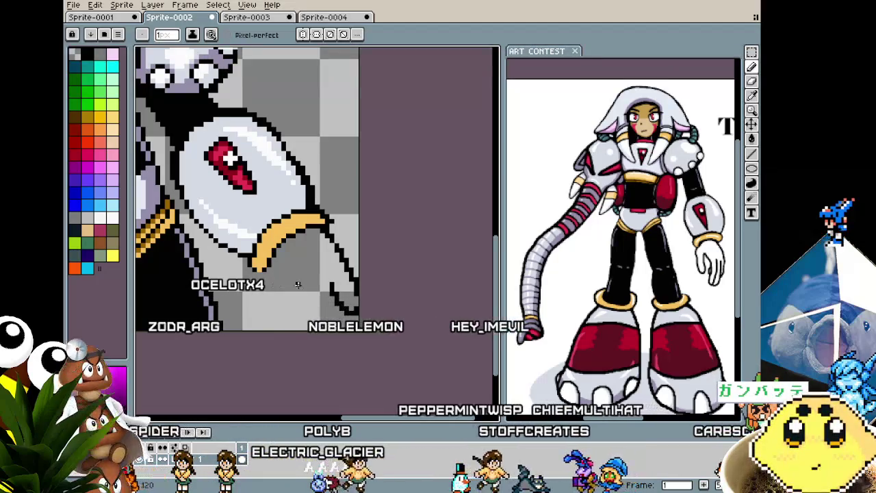
scroll(339, 332, down, 2)
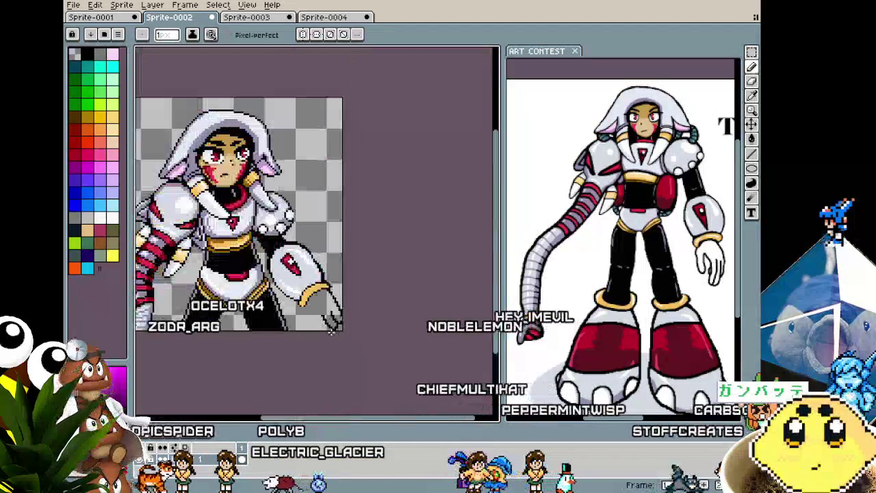
scroll(338, 341, up, 2)
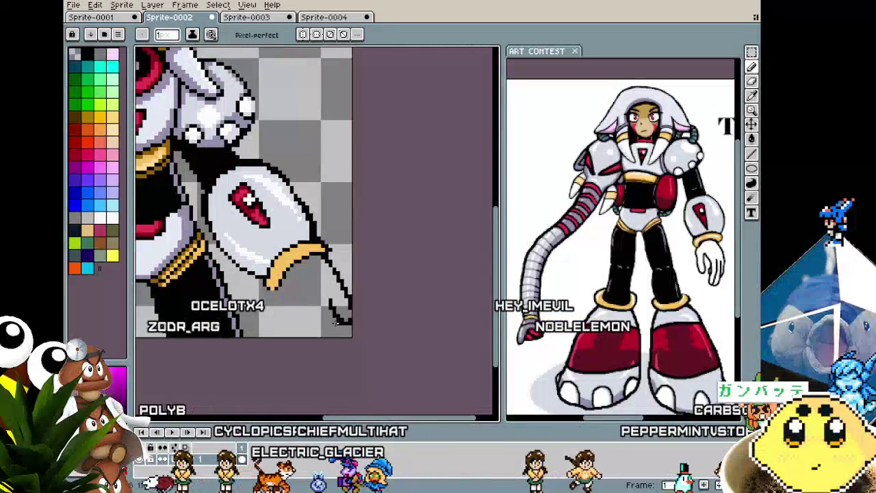
key(ctrl+z)
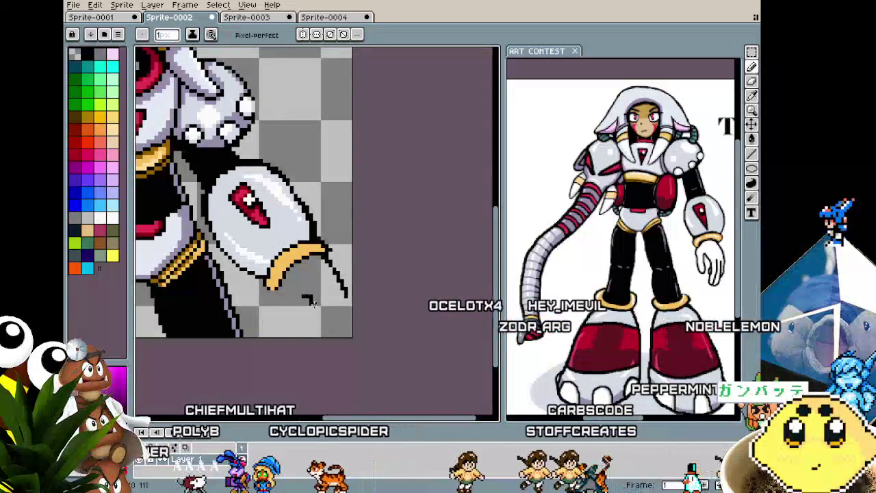
scroll(312, 308, up, 1)
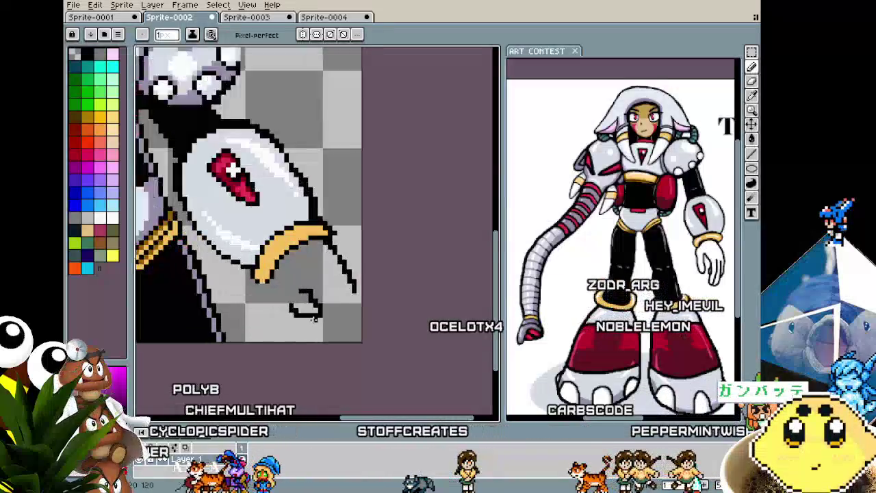
scroll(314, 318, up, 1)
drag(357, 289, 357, 319)
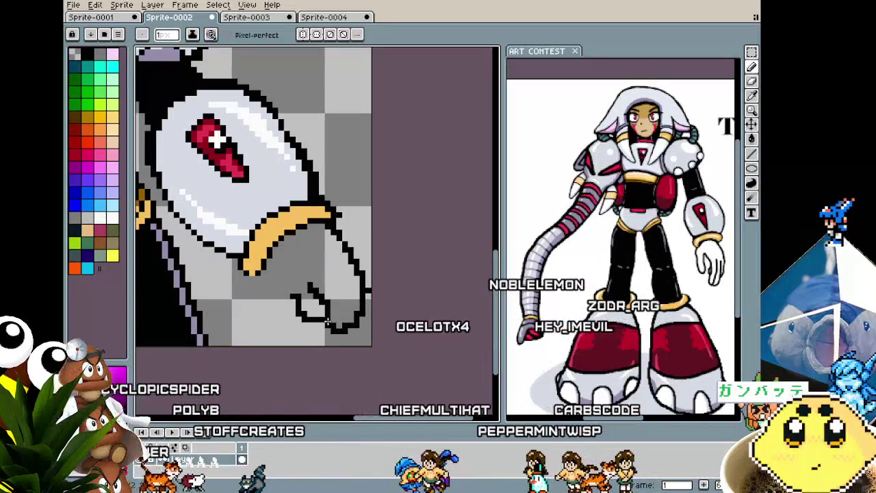
key(ctrl+z)
key(ctrl+z)
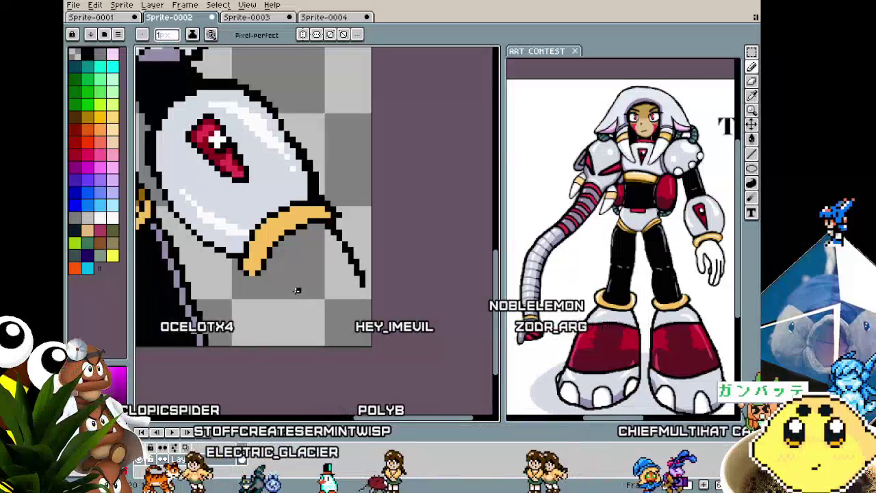
Sketch a black finger hook and join it to the outer outline.
drag(299, 281, 309, 291)
key(ctrl+z)
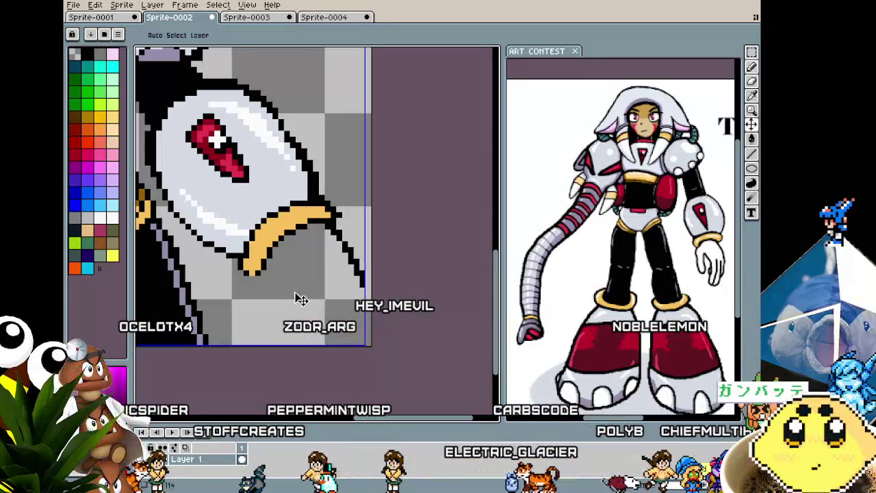
key(ctrl+z)
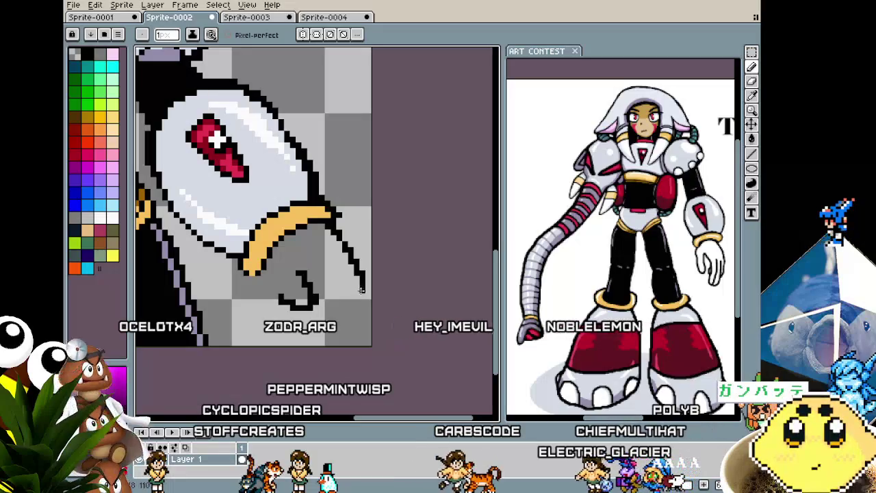
mouse_move(343, 315)
mouse_down()
mouse_move(315, 309)
mouse_move(337, 307)
mouse_up()
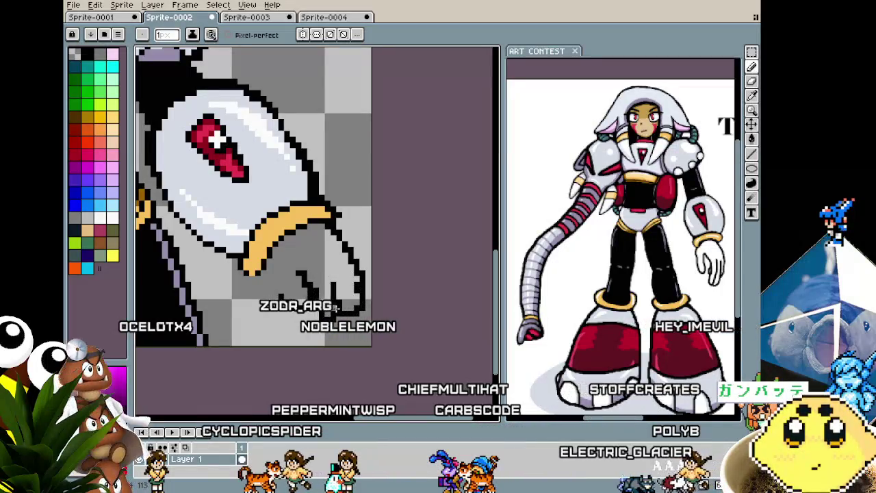
scroll(335, 310, down, 3)
key(v)
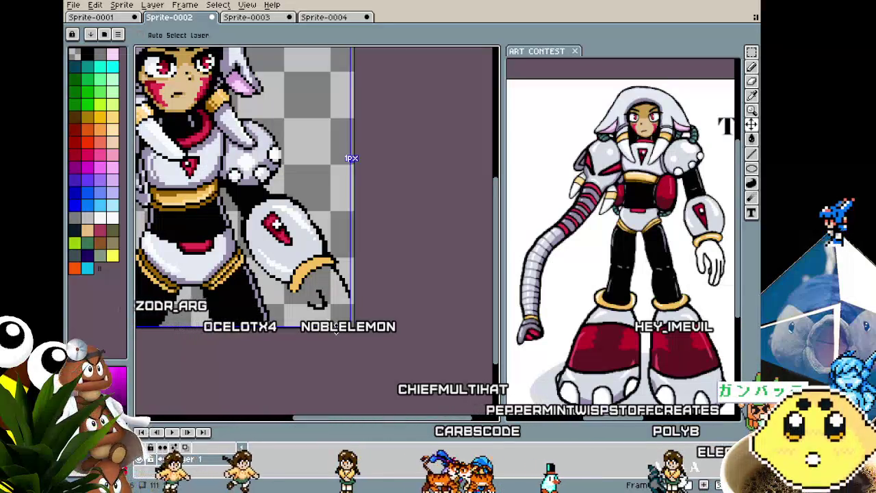
key(b)
scroll(336, 330, up, 2)
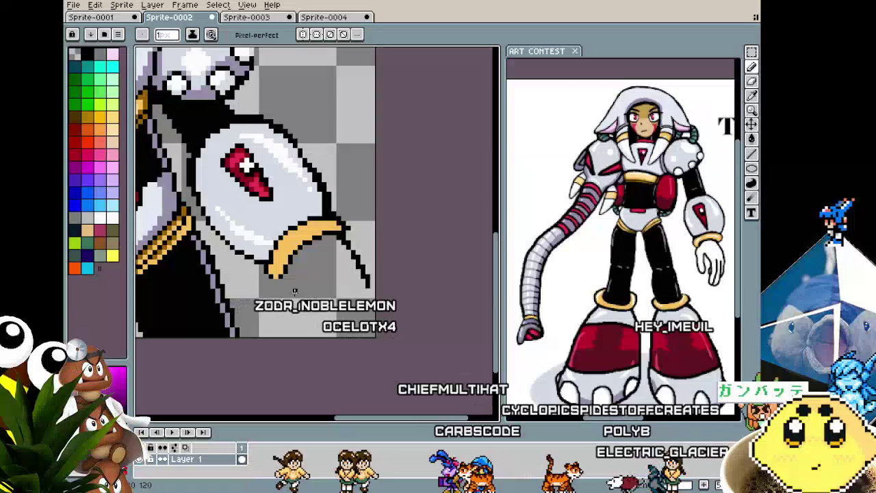
Draw another black claw finger below the gold band and inspect it zoomed.
mouse_move(286, 279)
mouse_down()
mouse_move(295, 317)
mouse_move(312, 292)
mouse_up()
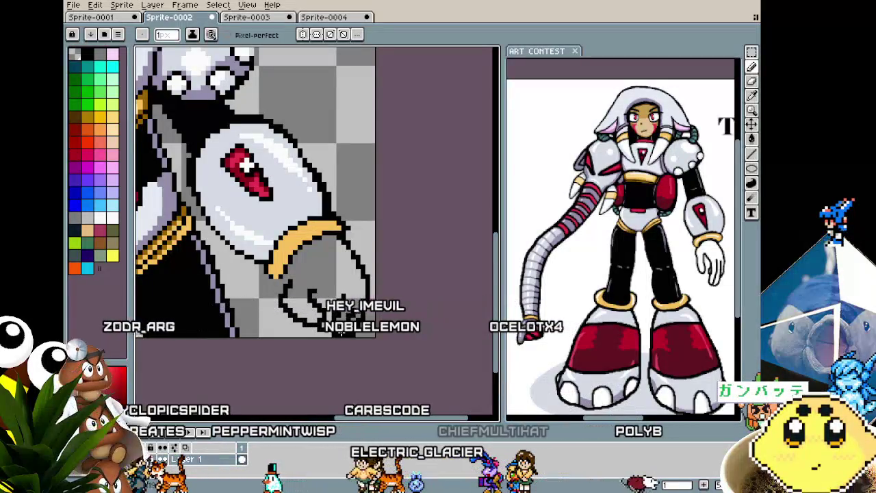
scroll(341, 332, down, 3)
key(v)
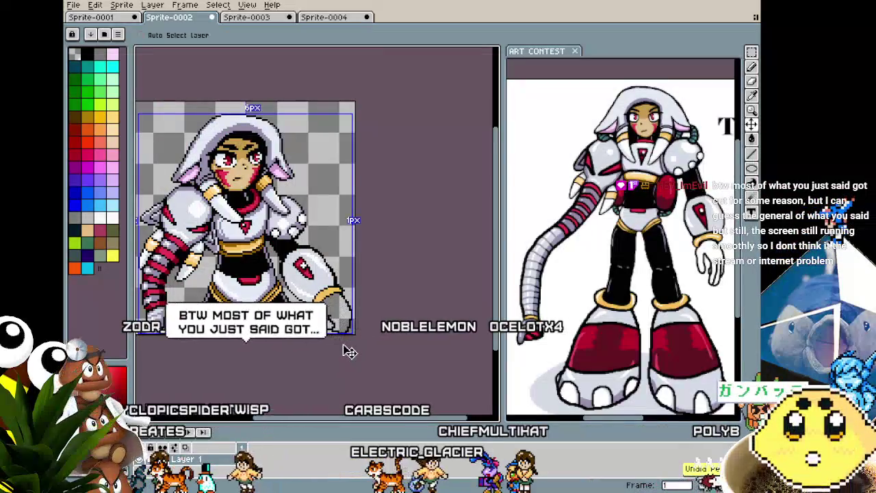
scroll(339, 343, up, 2)
key(b)
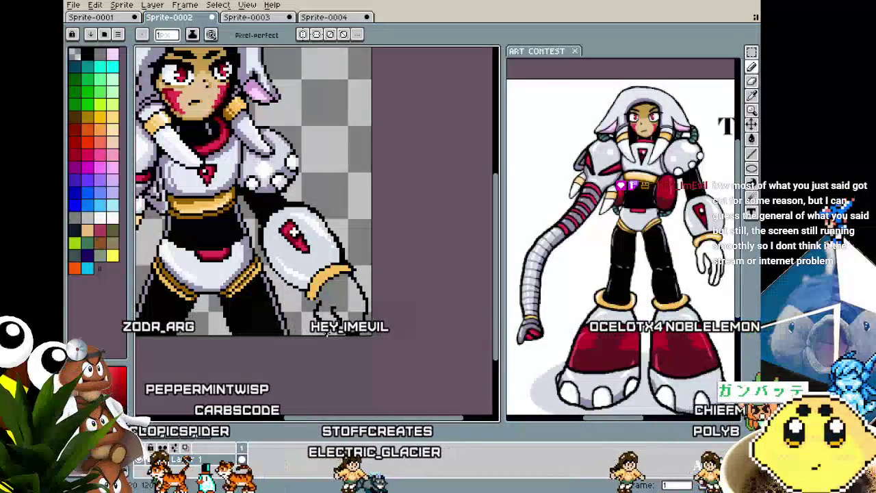
scroll(295, 233, up, 2)
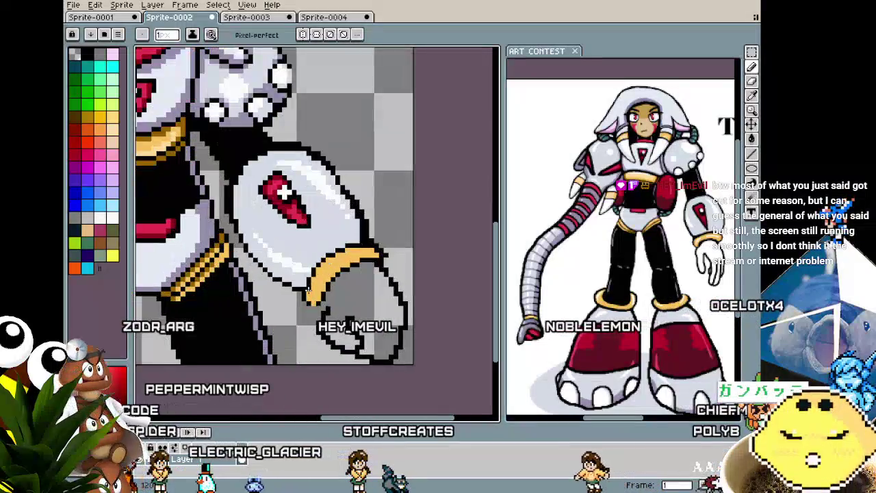
scroll(311, 319, up, 2)
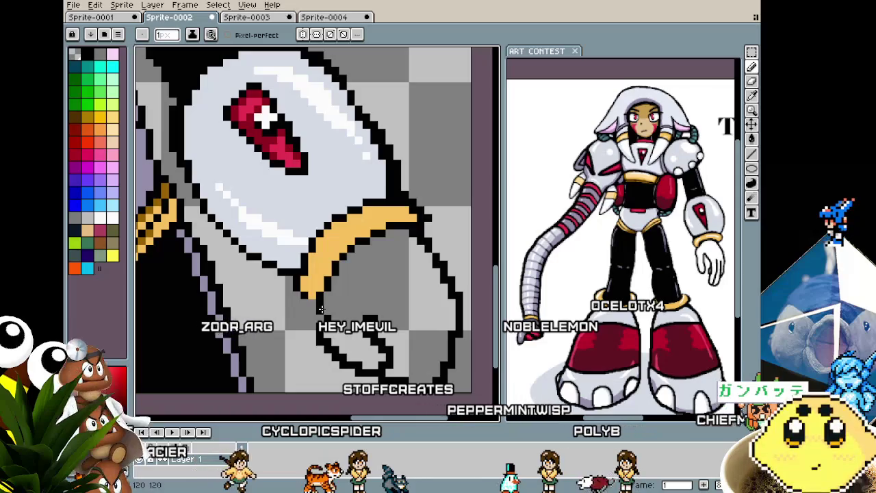
scroll(321, 309, down, 3)
scroll(379, 282, up, 3)
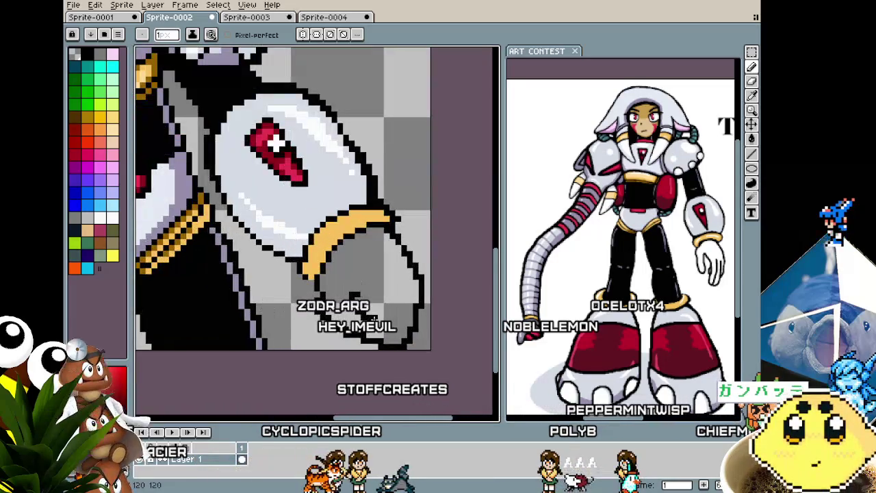
Lasso-select the area around the claw tip, then drop the selection.
key(q)
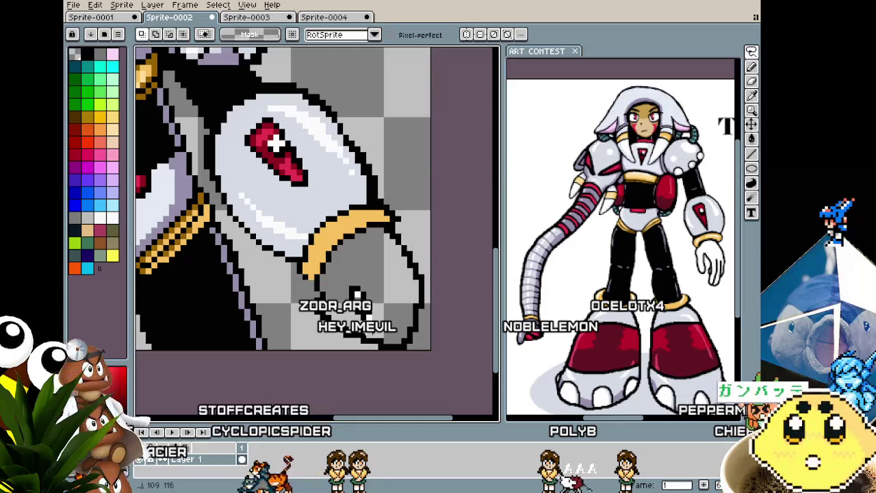
drag(374, 293, 365, 313)
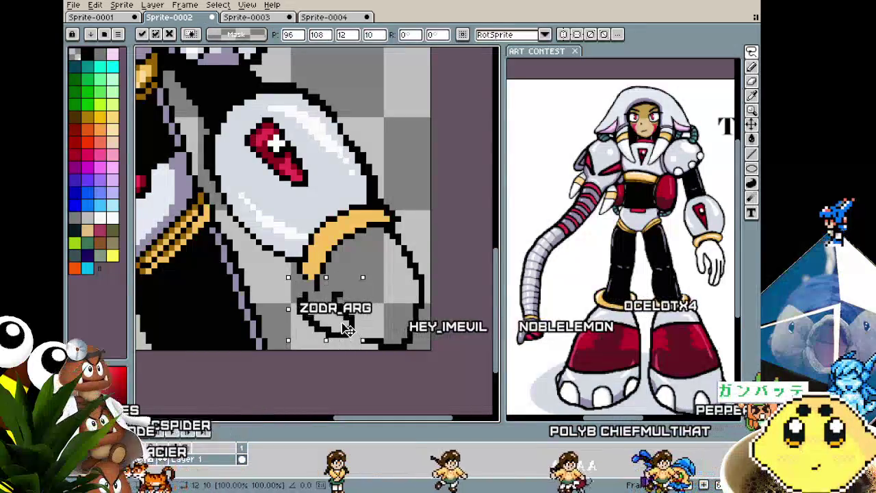
drag(371, 274, 378, 319)
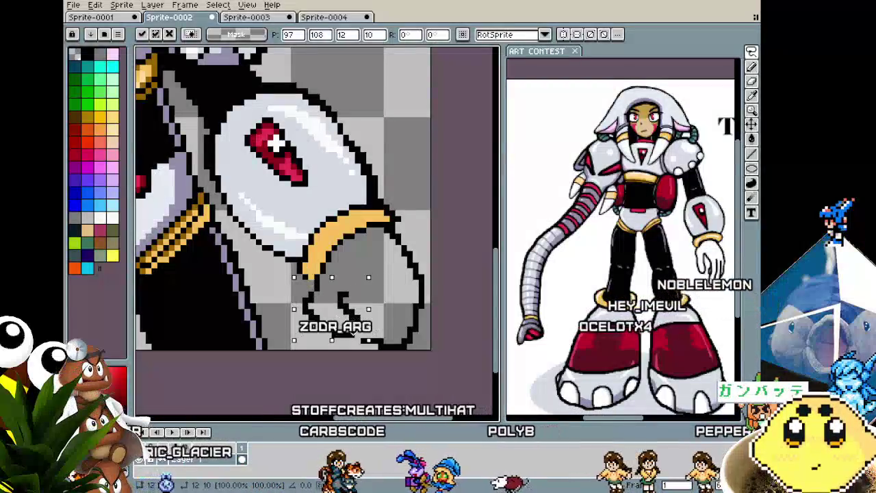
key(ctrl+d)
key(i)
key(b)
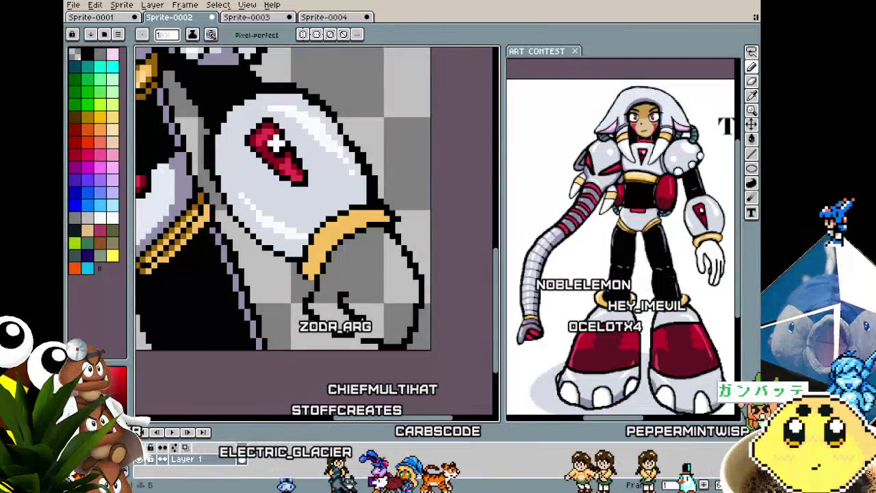
Add a short black stroke near the claw tip and take up the large Eraser.
drag(385, 299, 397, 317)
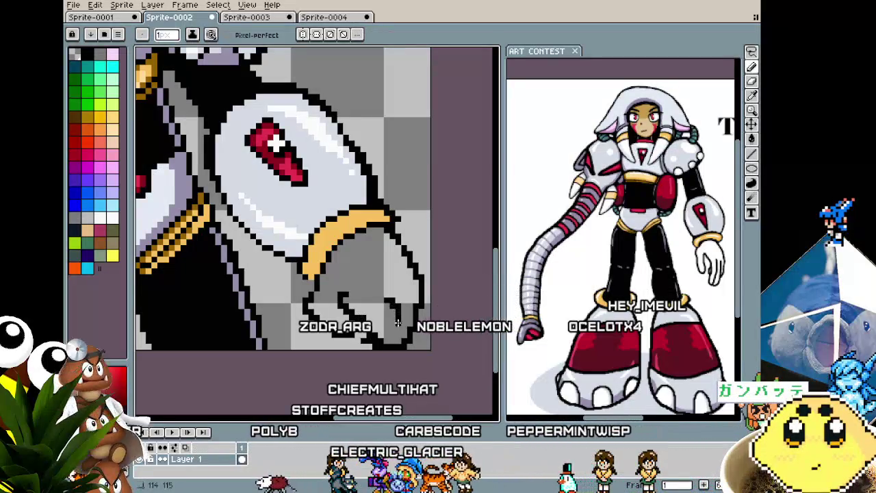
scroll(397, 353, down, 3)
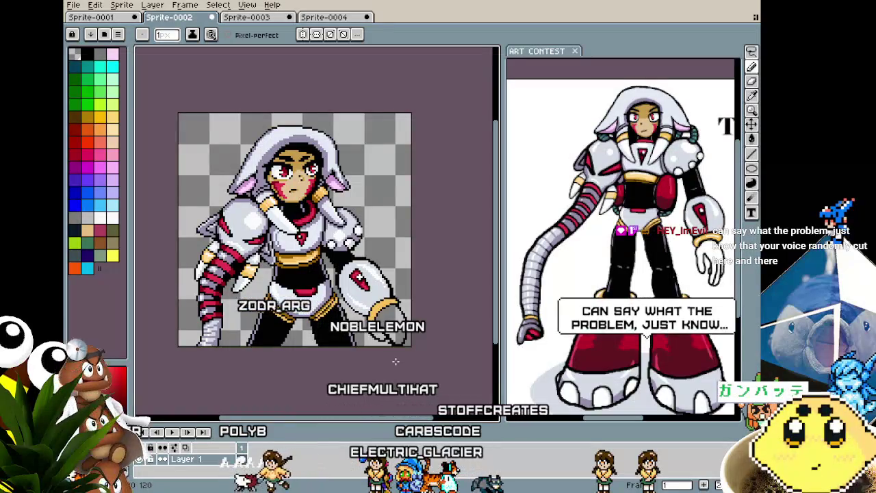
scroll(395, 361, up, 3)
key(e)
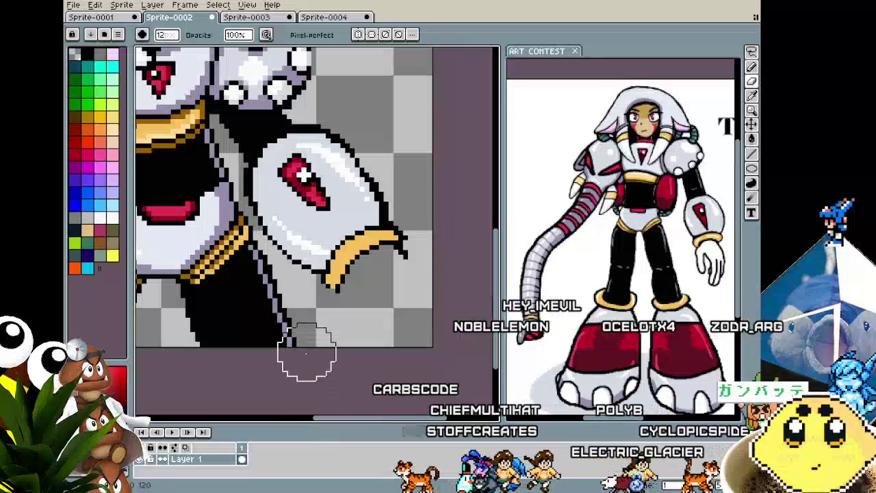
Pick black and test outline strokes, undoing and restoring the lower-right stroke.
scroll(313, 339, up, 2)
key(i)
key(b)
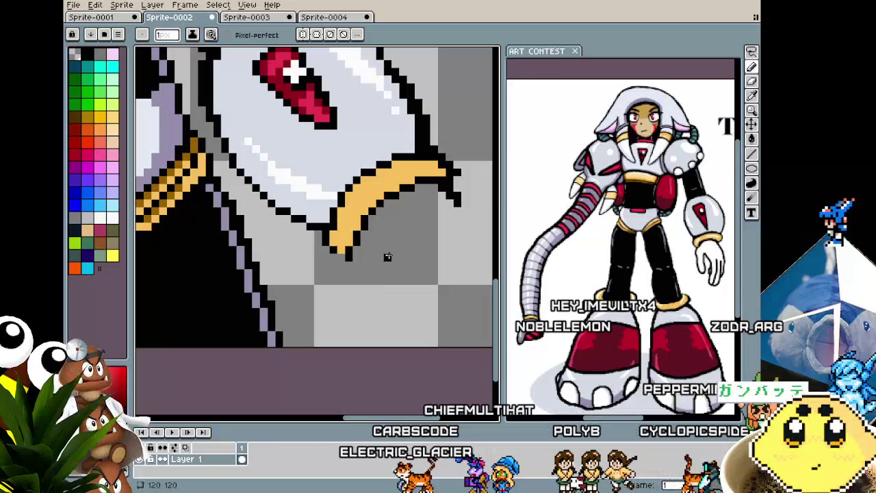
scroll(386, 265, right, 2)
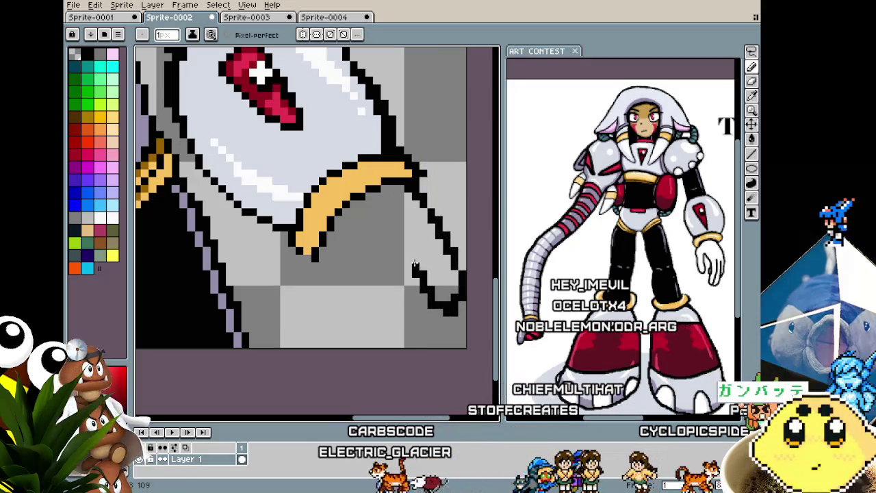
key(ctrl+z)
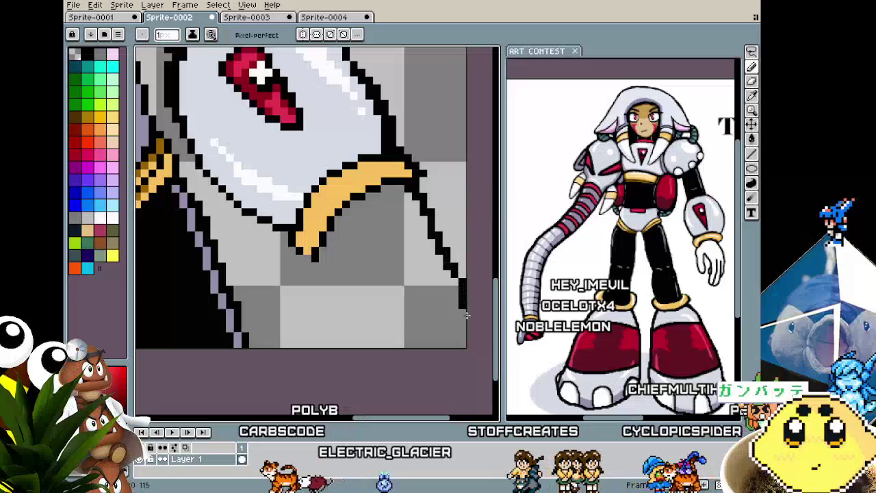
key(ctrl+z)
key(v)
key(b)
key(ctrl+y)
key(ctrl+y)
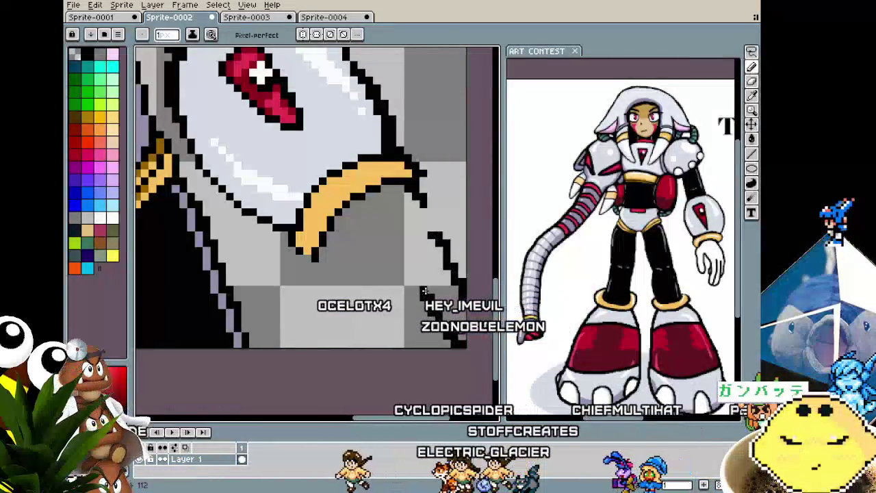
key(ctrl+z)
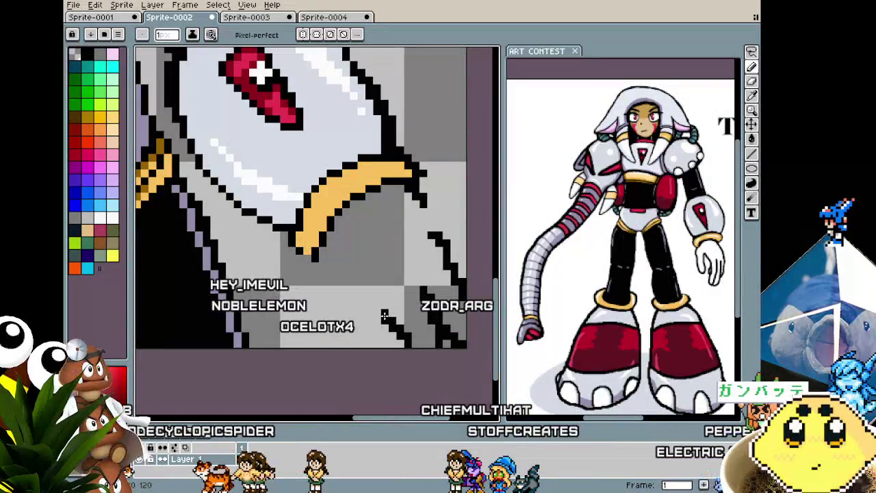
Outline new claw fingers below the hand and erase stray lower-right pixels.
scroll(381, 326, down, 2)
scroll(382, 326, down, 1)
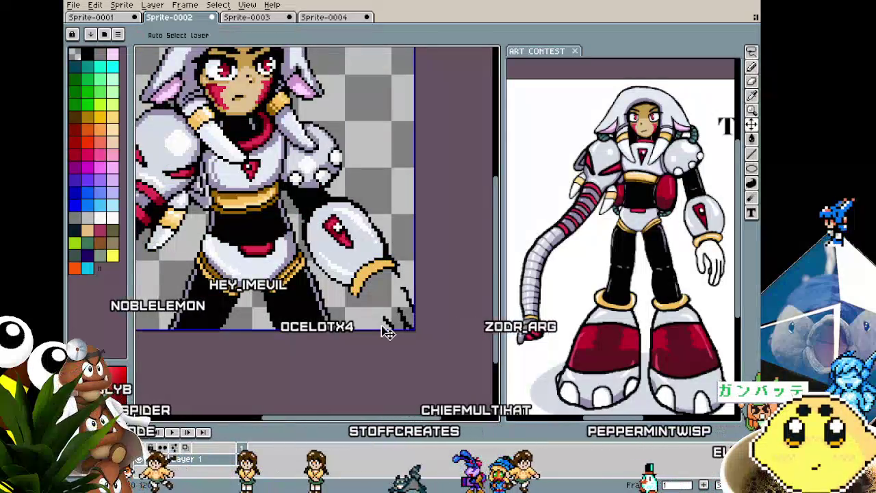
key(v)
key(b)
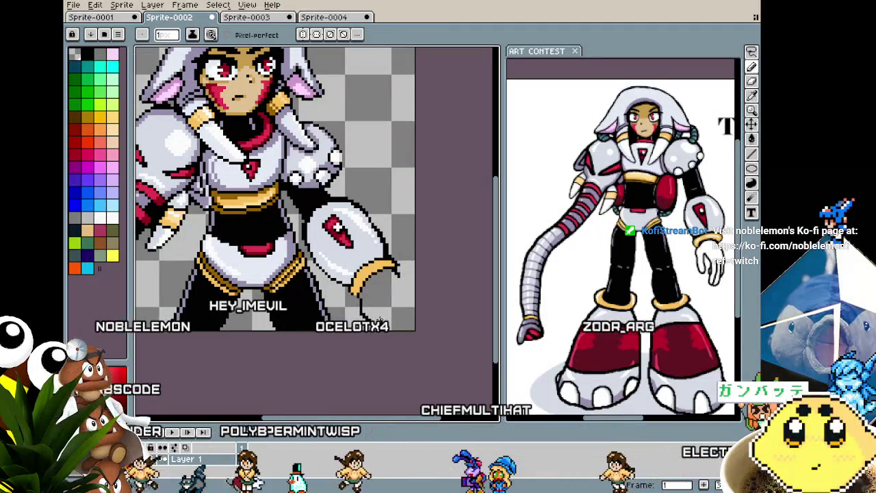
drag(395, 271, 408, 309)
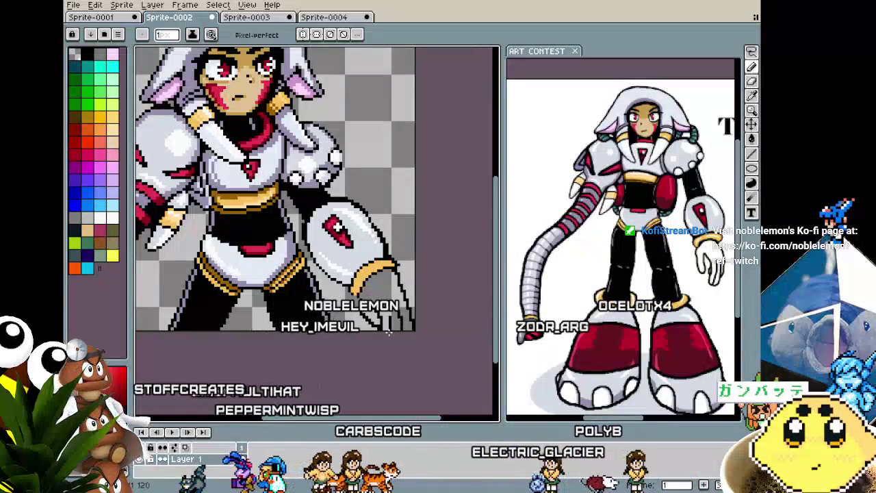
scroll(310, 158, up, 2)
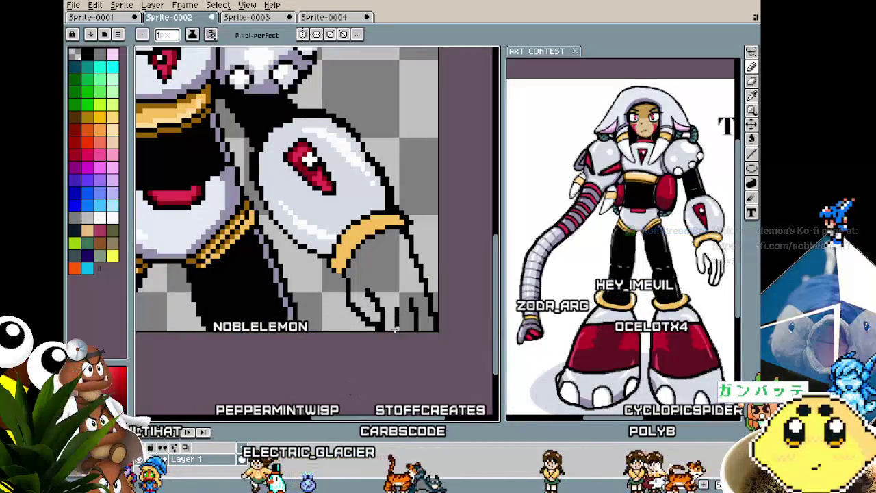
drag(416, 328, 420, 302)
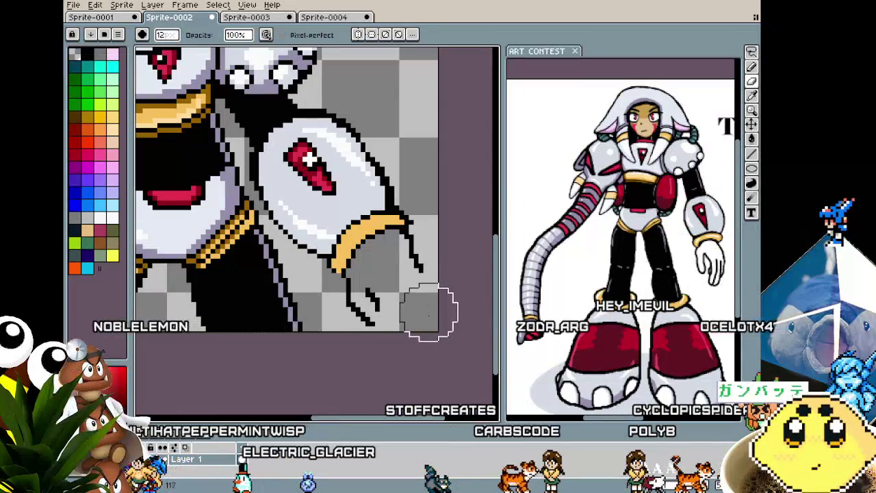
Extend the black finger outline down to the canvas's lower edge.
key(b)
drag(416, 267, 438, 310)
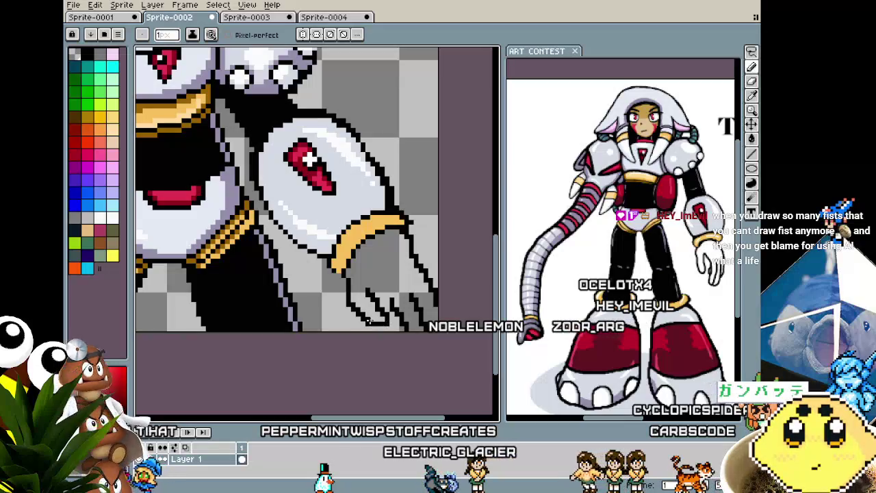
scroll(369, 320, down, 2)
scroll(383, 328, up, 1)
scroll(398, 341, up, 1)
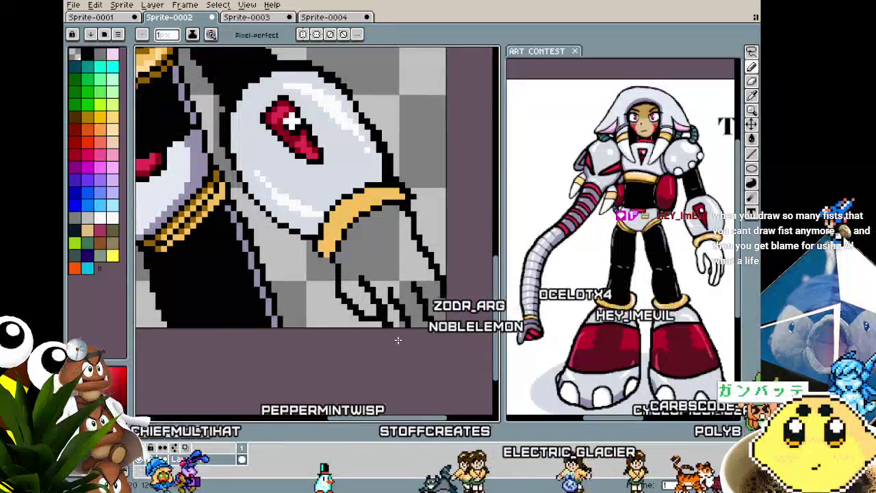
scroll(398, 341, down, 2)
scroll(398, 340, down, 1)
scroll(398, 341, up, 1)
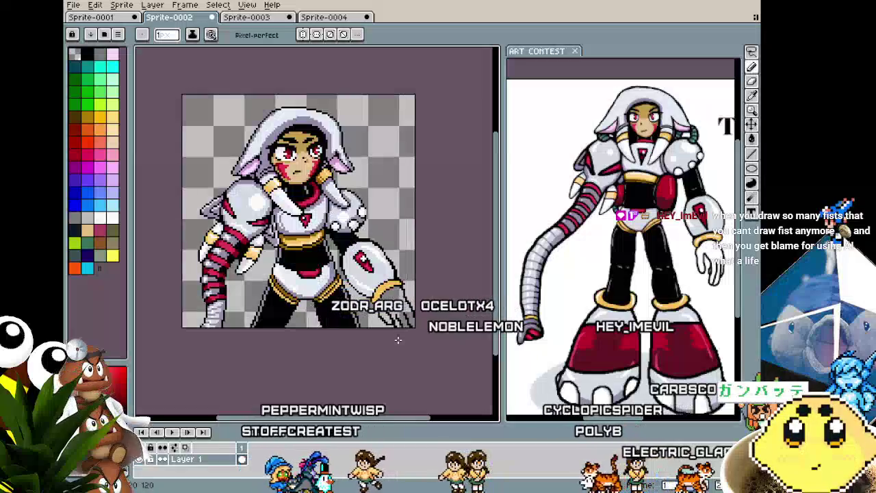
Lengthen the small curled finger hook and undo the right-edge outline.
key(ctrl)
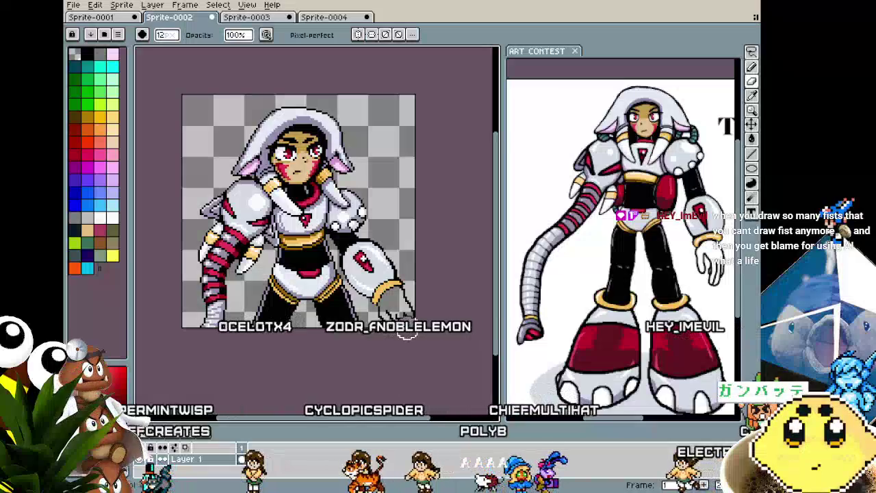
scroll(404, 339, up, 1)
scroll(401, 346, up, 1)
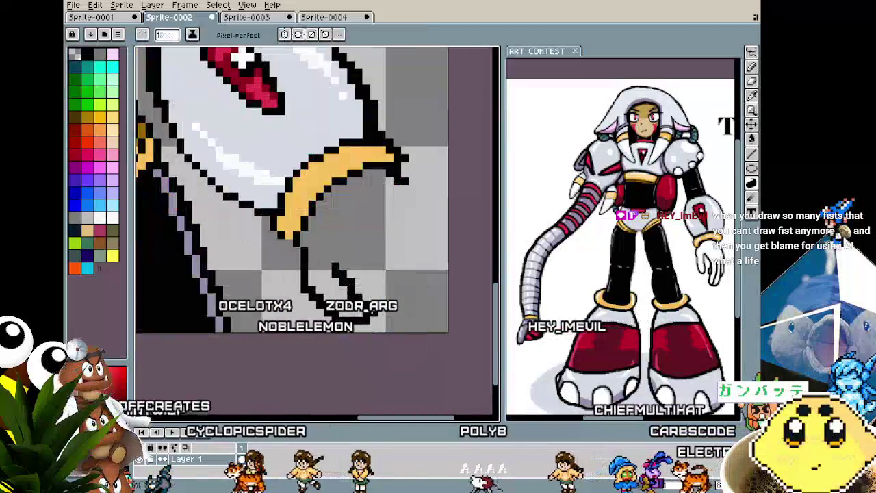
drag(340, 260, 363, 262)
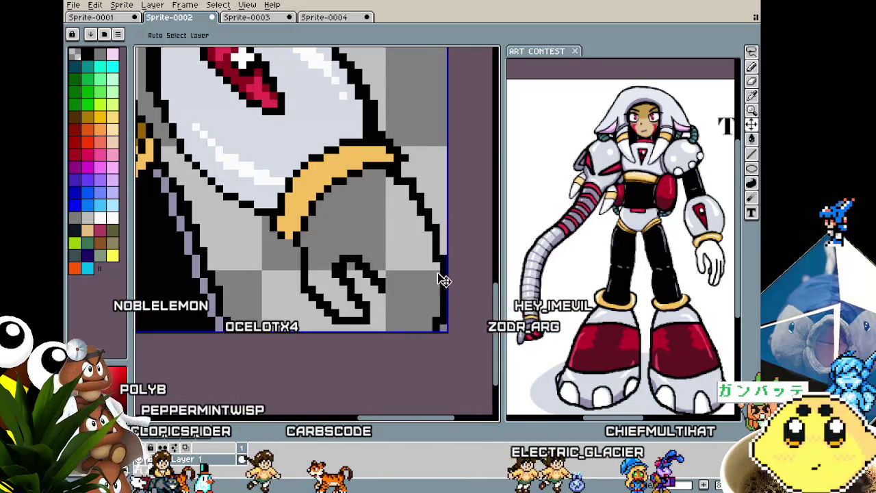
key(ctrl+z)
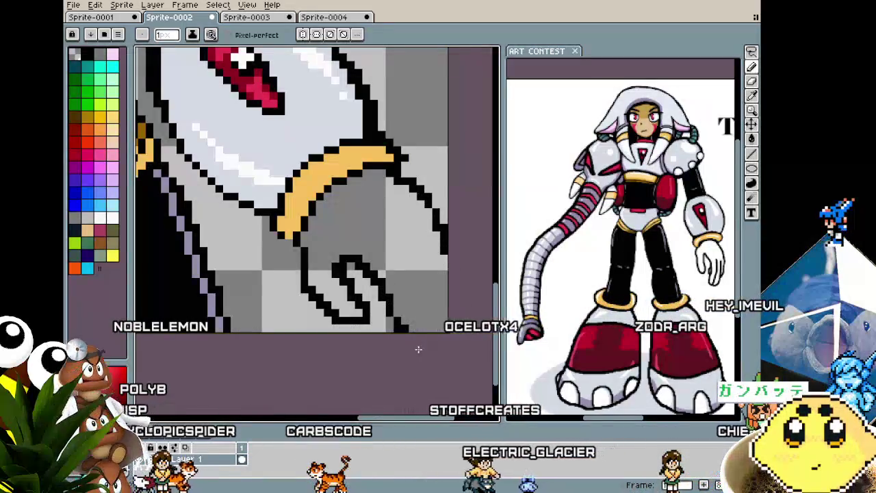
scroll(418, 349, down, 2)
scroll(417, 346, up, 1)
scroll(419, 345, up, 1)
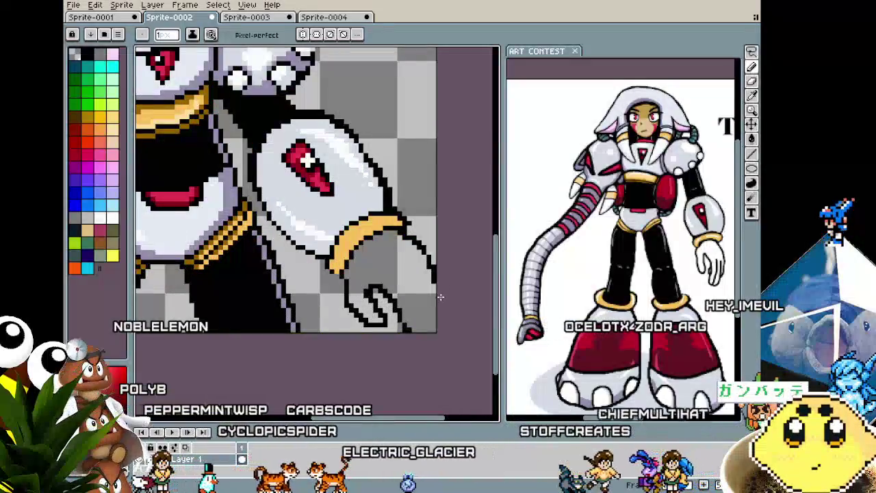
Redraw the finger outline at the lower-right edge and review the finished hand.
drag(433, 294, 430, 332)
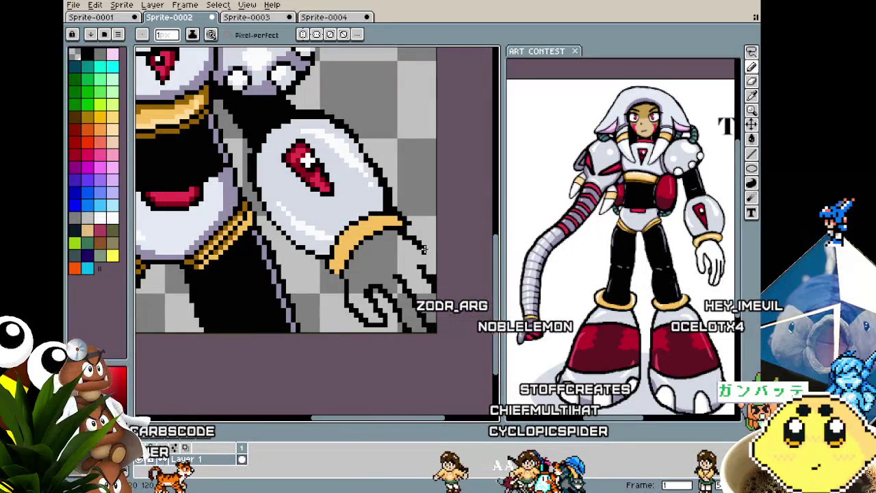
scroll(442, 301, down, 2)
scroll(435, 328, down, 1)
scroll(434, 329, up, 1)
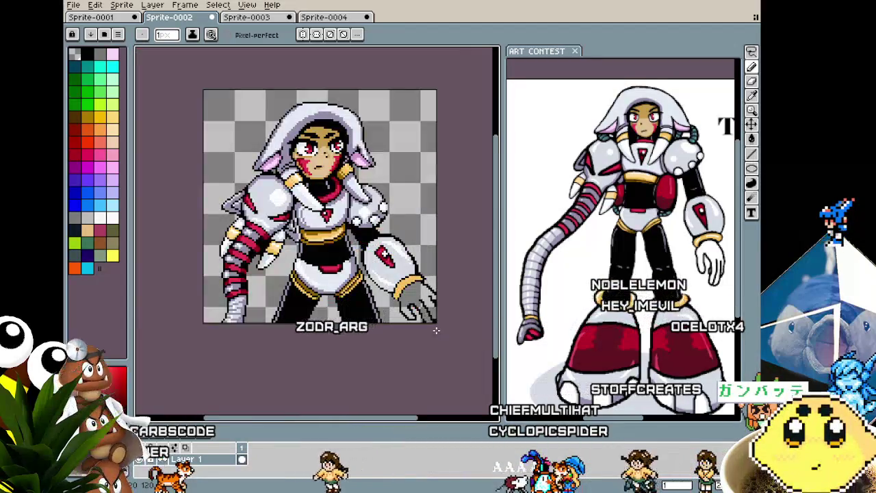
scroll(436, 331, up, 1)
scroll(436, 331, up, 1)
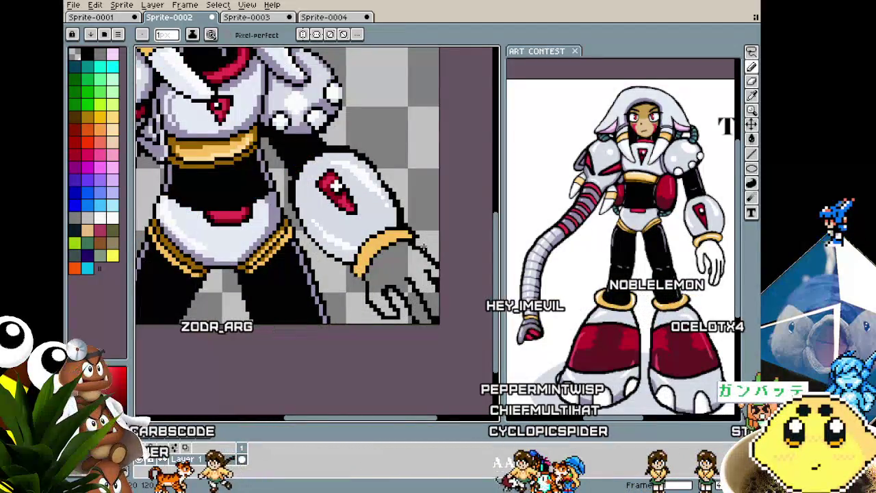
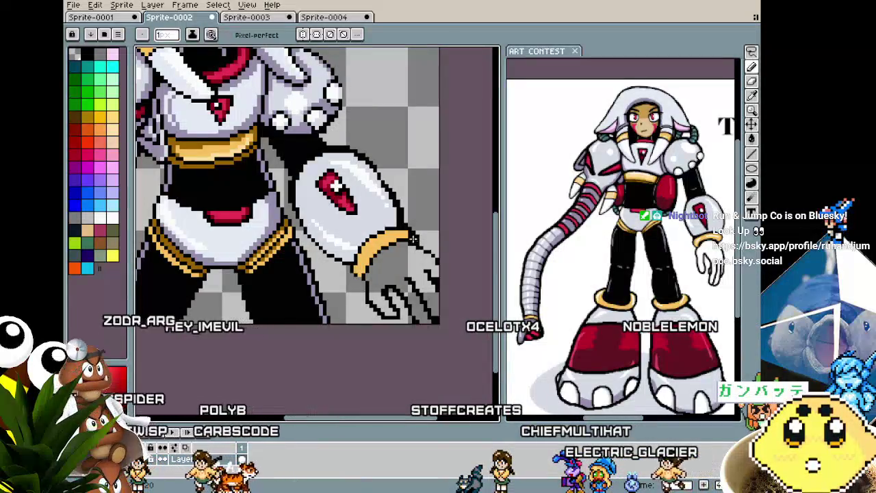
Begin sketching a separate glove outline on the empty canvas beside the head.
scroll(377, 307, up, 2)
scroll(373, 274, up, 2)
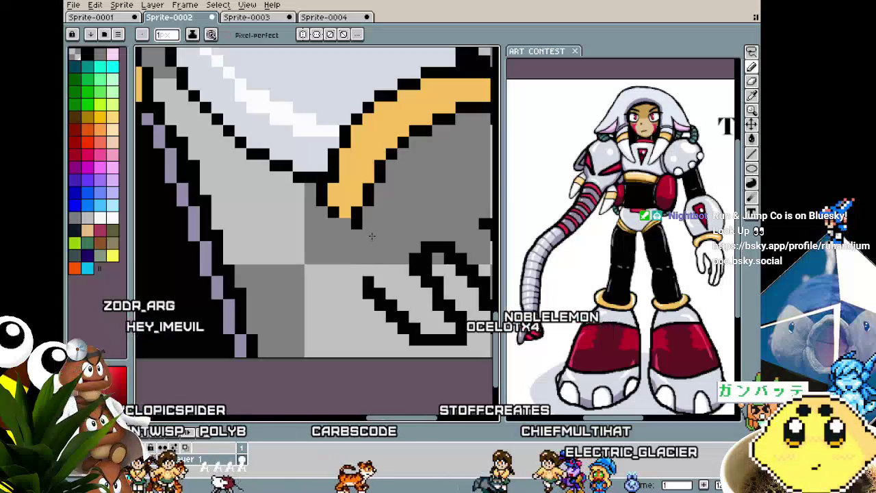
scroll(356, 270, down, 1)
scroll(355, 277, down, 1)
scroll(353, 285, up, 1)
scroll(353, 288, up, 1)
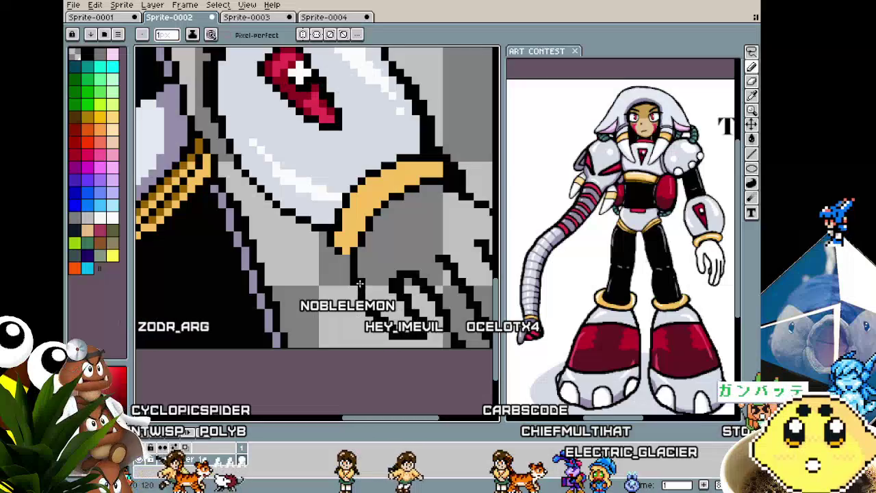
scroll(360, 282, down, 1)
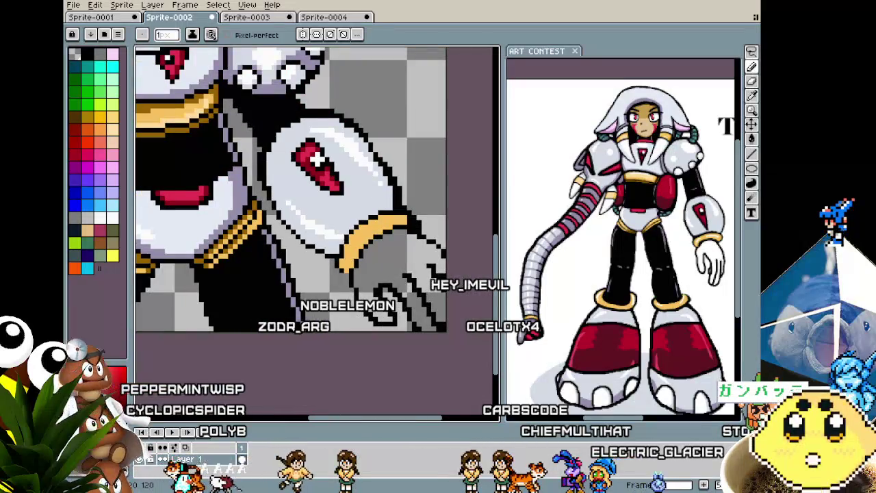
scroll(344, 332, down, 2)
scroll(343, 331, down, 2)
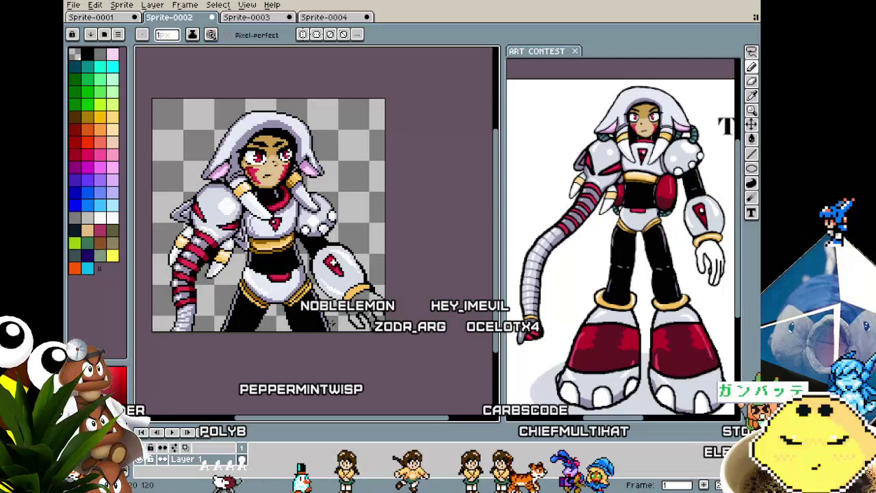
scroll(367, 301, up, 1)
scroll(384, 280, up, 2)
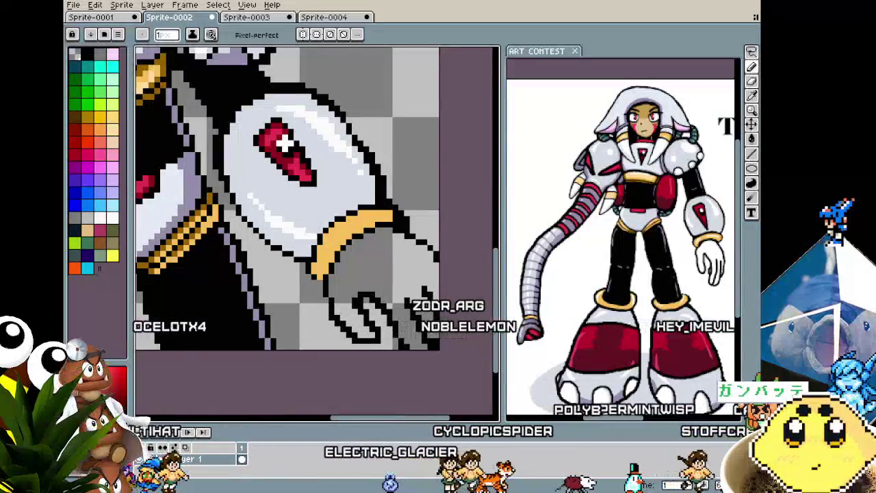
scroll(435, 367, down, 3)
scroll(436, 219, up, 3)
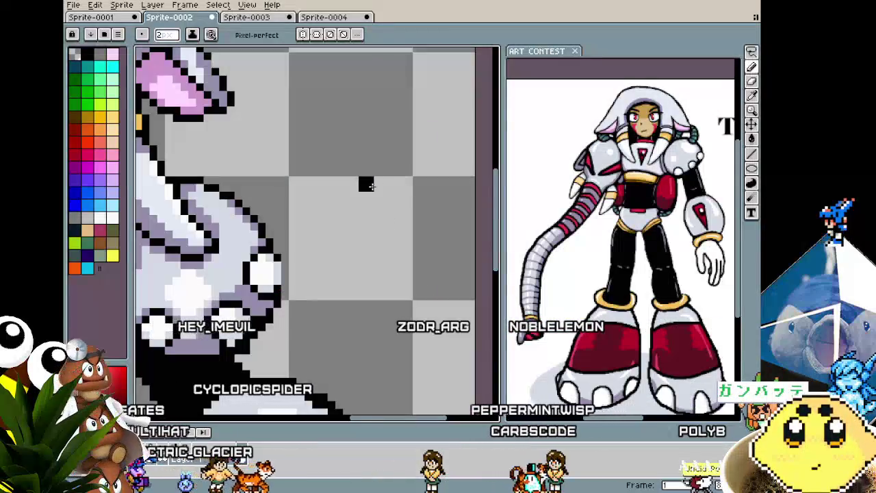
mouse_move(380, 196)
mouse_down()
mouse_move(352, 148)
mouse_move(436, 188)
mouse_up()
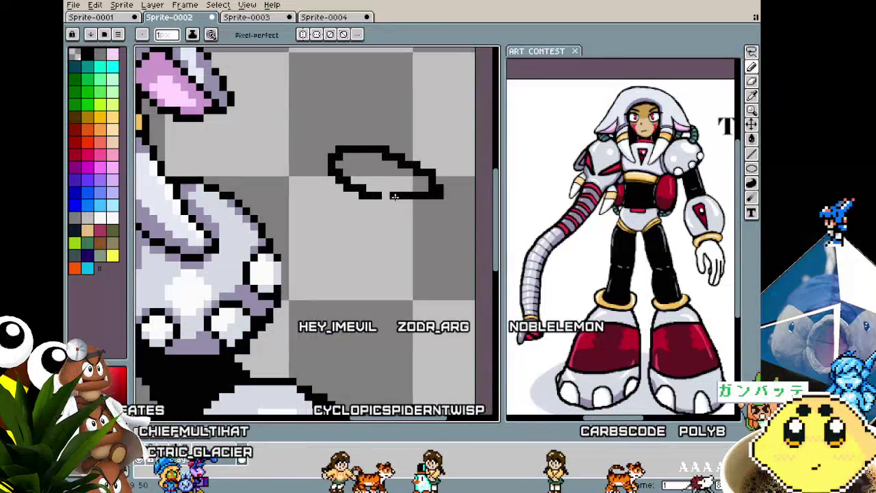
scroll(394, 196, down, 2)
scroll(368, 217, up, 1)
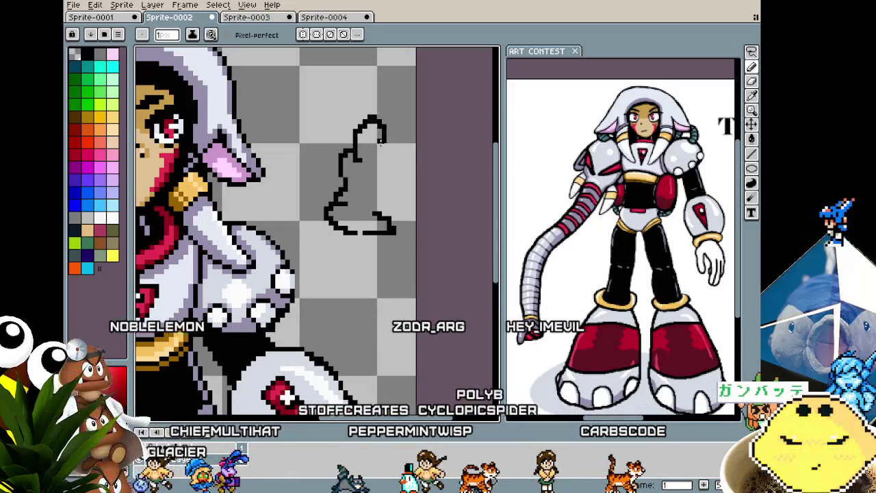
Extend the glove outline with a raised finger, a right edge and a lower-right contour.
key(v)
key(b)
drag(354, 154, 354, 113)
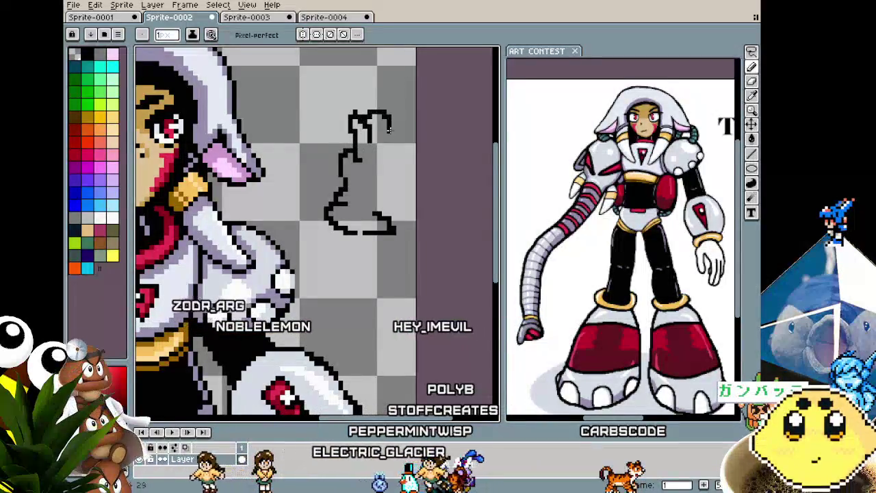
drag(407, 124, 407, 175)
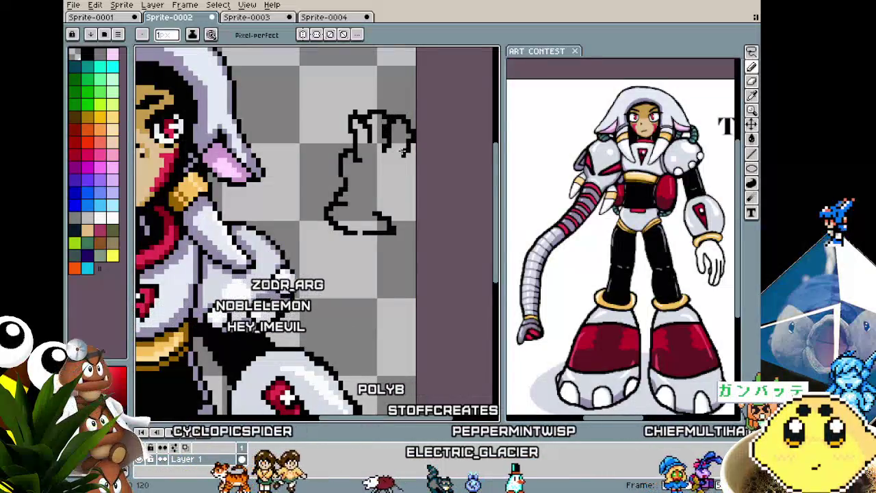
drag(403, 173, 387, 196)
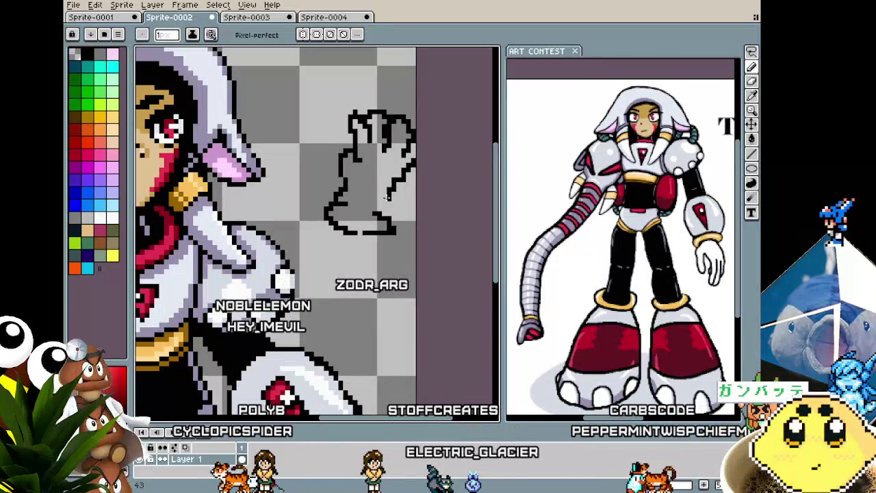
scroll(378, 213, down, 1)
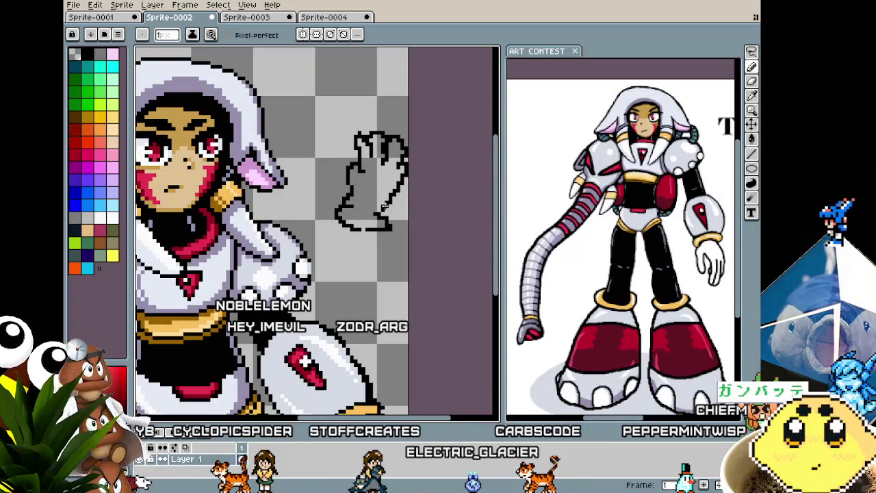
scroll(370, 218, up, 1)
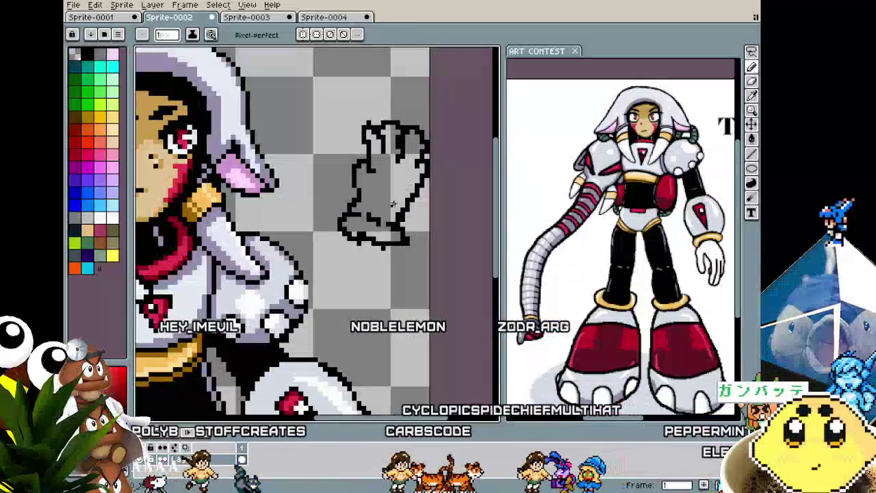
key(g)
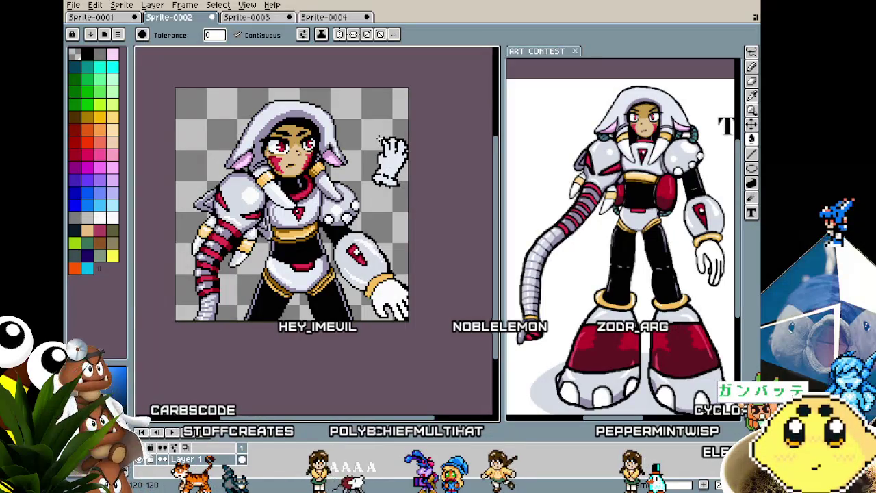
Shift the selected glove sketch left, then delete it from the sprite.
click(401, 196)
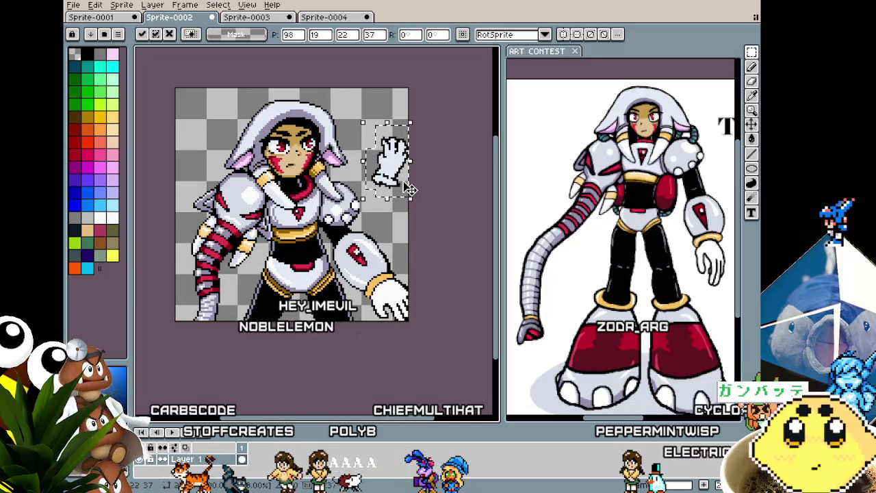
mouse_move(402, 185)
mouse_down()
mouse_move(221, 188)
mouse_move(382, 171)
mouse_up()
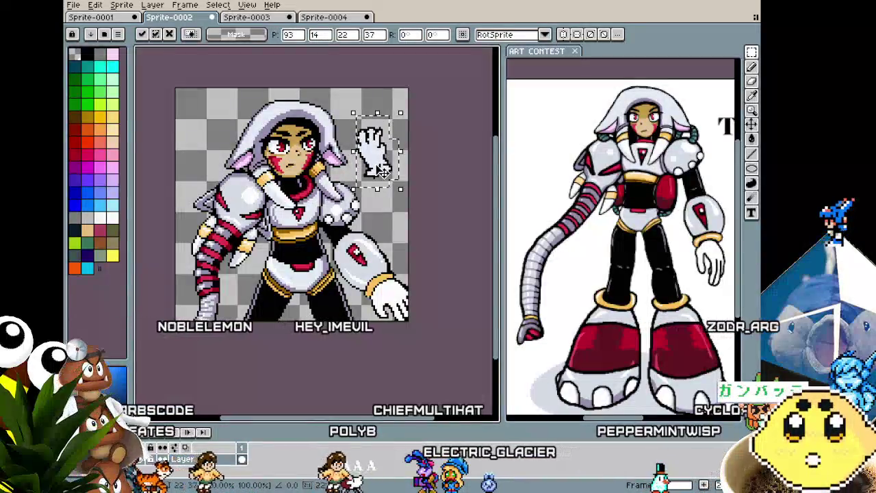
key(Delete)
Sample a colour from the sprite and undo the last pencil stroke.
scroll(388, 208, up, 2)
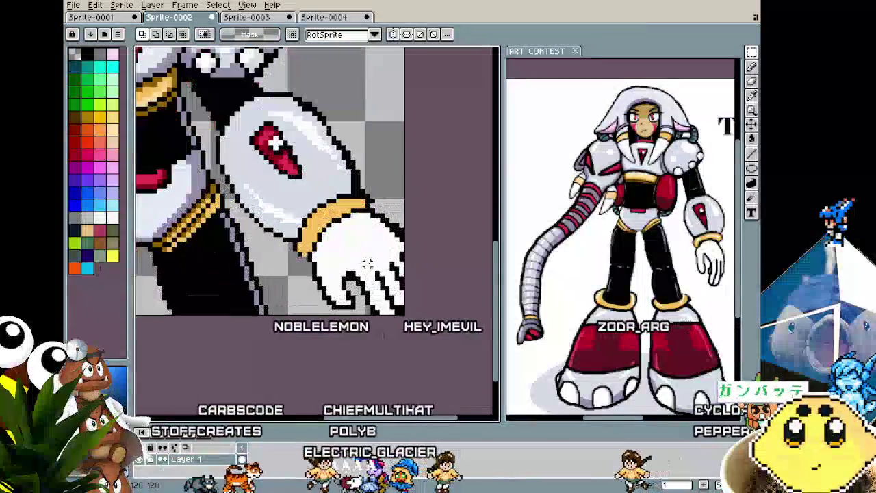
scroll(342, 246, up, 2)
key(i)
key(b)
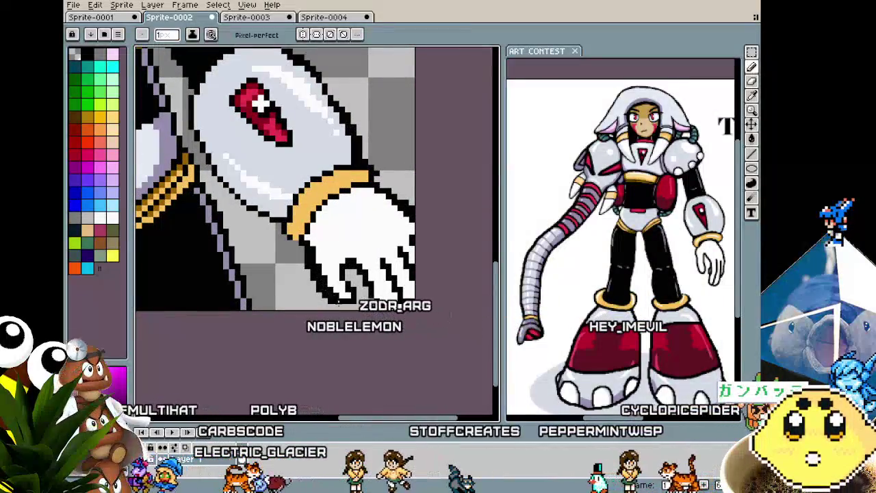
key(ctrl+z)
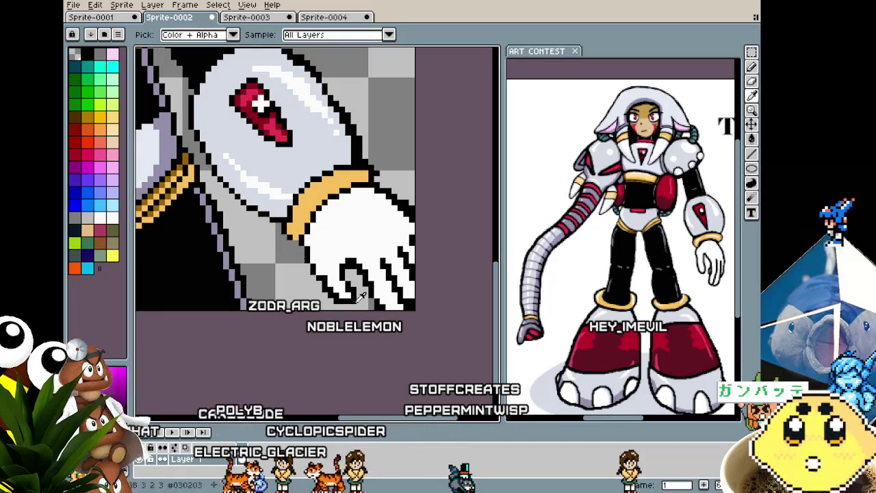
Inspect the redrawn finger lines up close and paste a copied patch of finger pixels.
scroll(356, 294, down, 1)
scroll(349, 294, down, 1)
scroll(338, 293, up, 1)
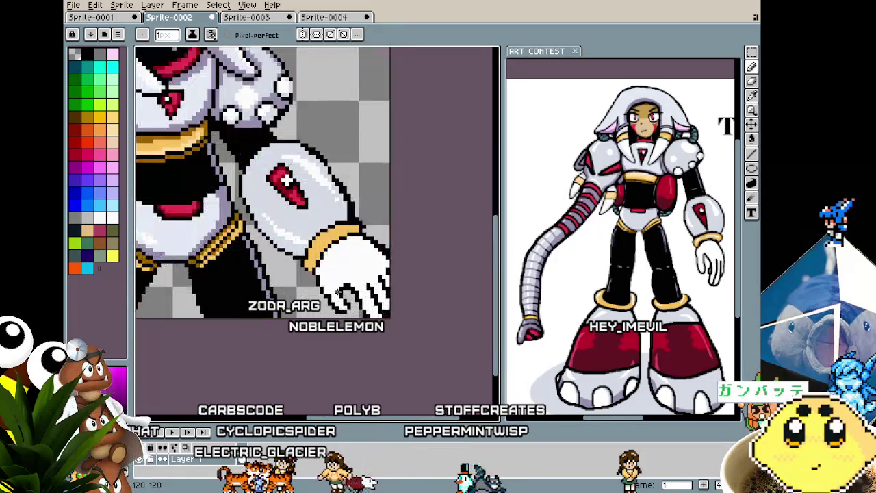
scroll(338, 293, up, 1)
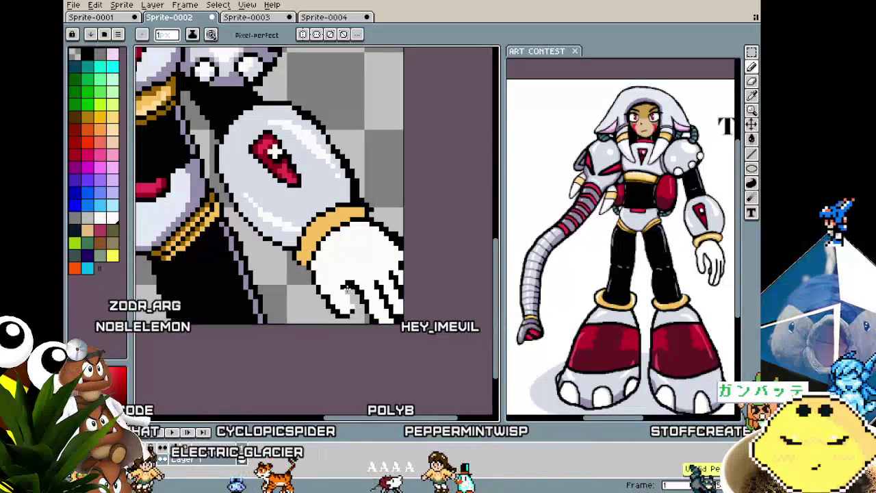
scroll(355, 309, up, 1)
scroll(361, 295, up, 1)
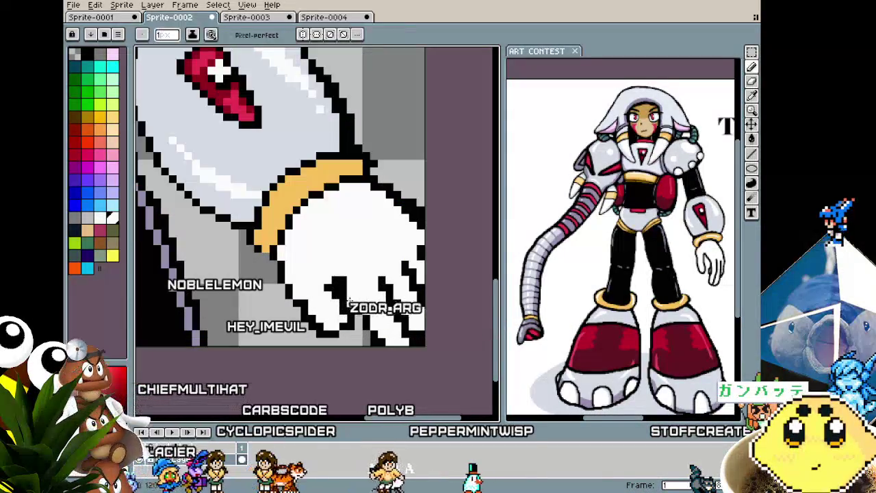
scroll(349, 317, down, 3)
scroll(349, 319, down, 3)
scroll(356, 305, up, 2)
scroll(369, 285, up, 1)
scroll(367, 284, down, 1)
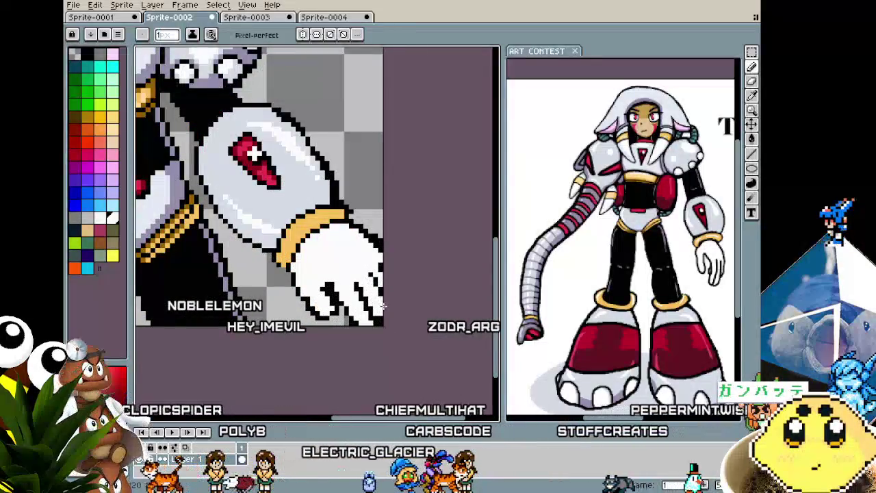
scroll(370, 308, down, 1)
scroll(372, 334, down, 1)
scroll(371, 333, up, 3)
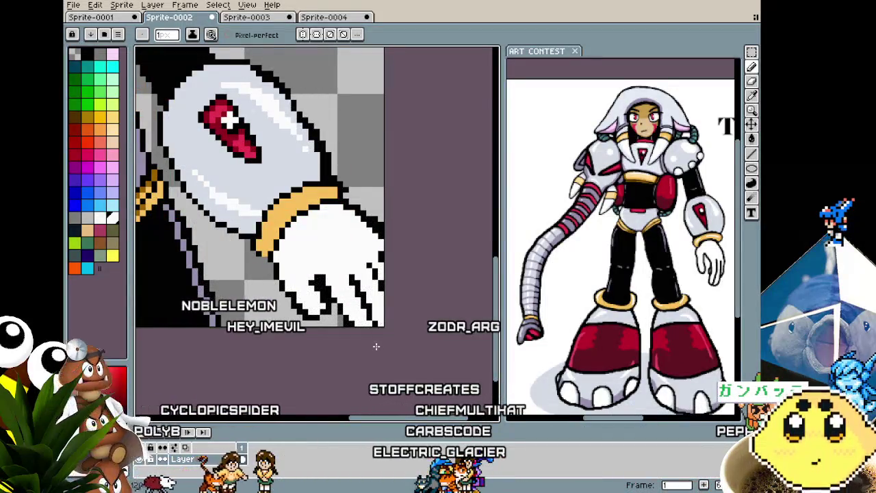
scroll(375, 347, down, 2)
scroll(328, 288, up, 2)
scroll(324, 284, up, 1)
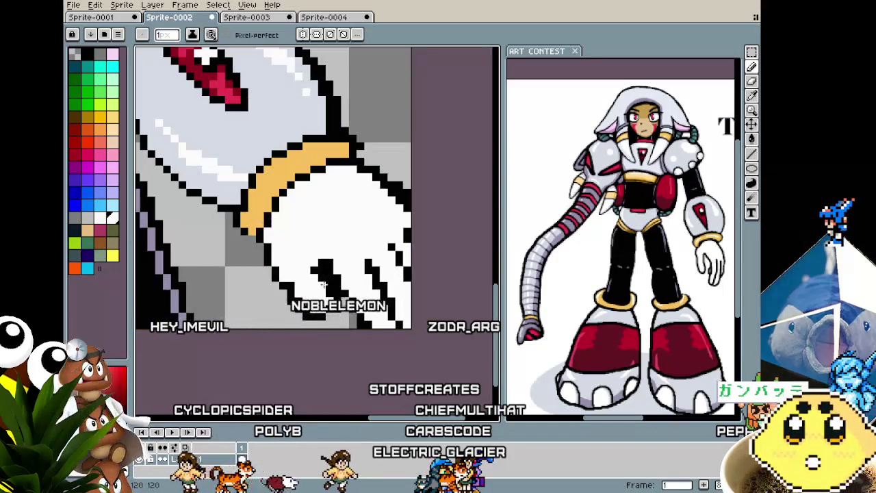
key(ctrl+v)
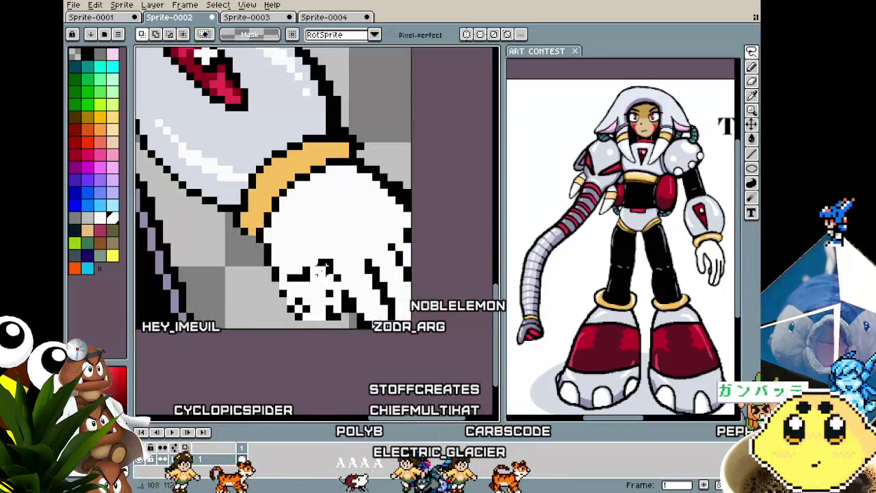
Paste a finger patch, rotate it 26.6 degrees and commit it into the glove.
key(ctrl+v)
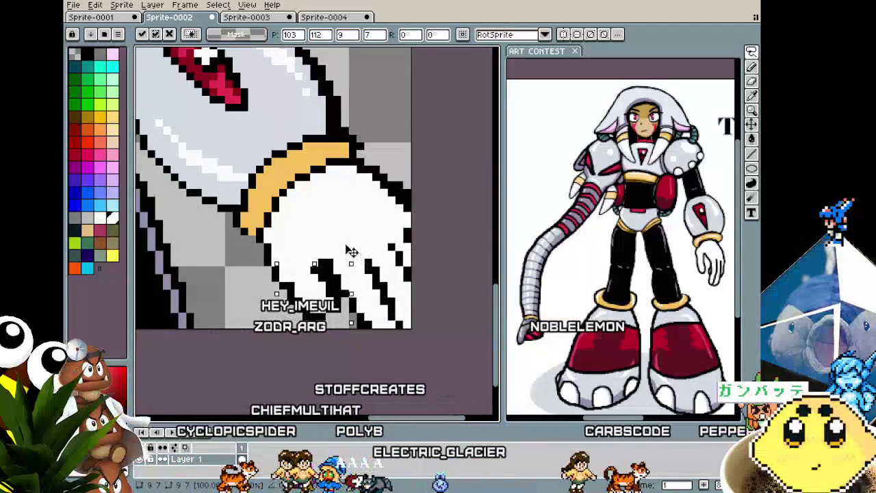
mouse_move(352, 251)
mouse_down()
mouse_move(321, 293)
mouse_move(325, 314)
mouse_up()
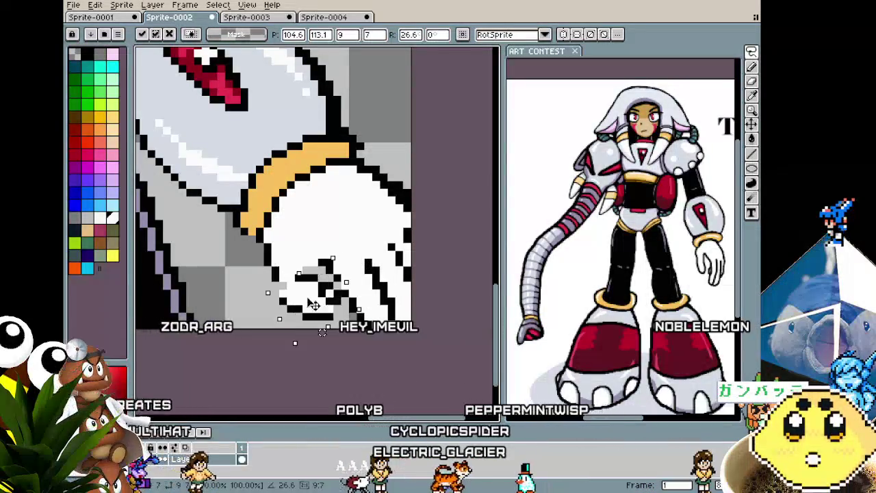
key(Return)
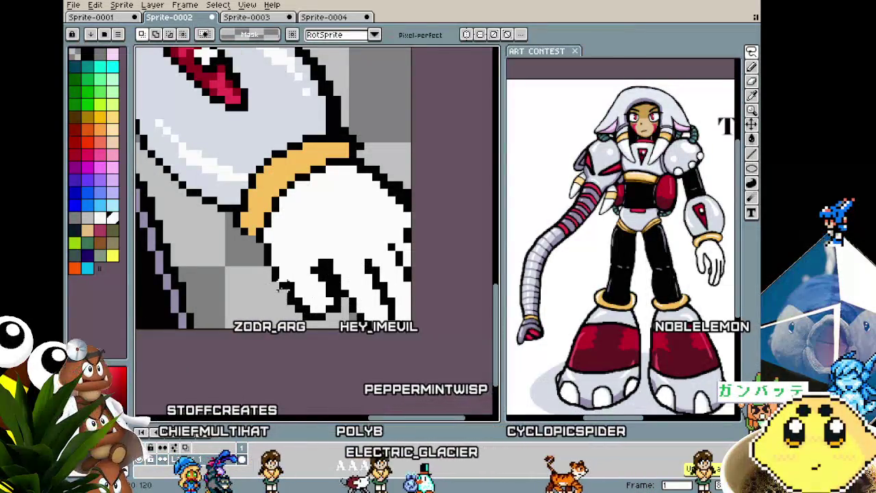
key(i)
key(b)
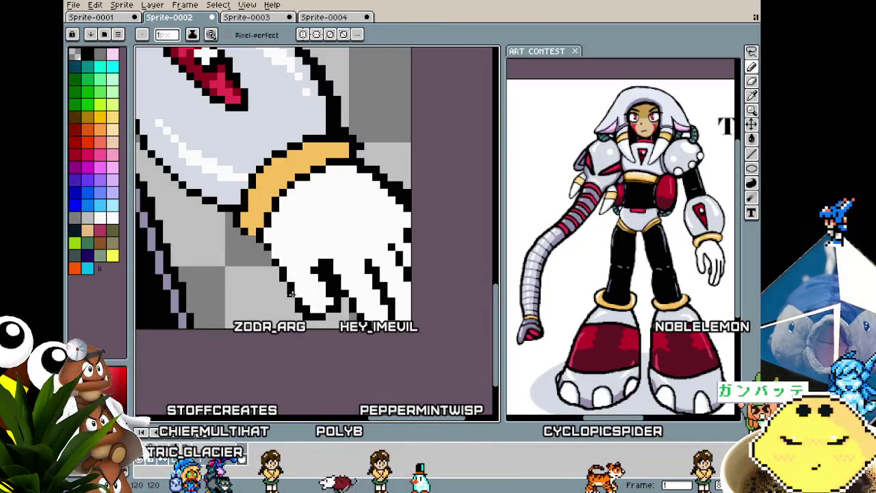
Zoom in and out to inspect the committed glove at the arm's end.
scroll(273, 258, down, 2)
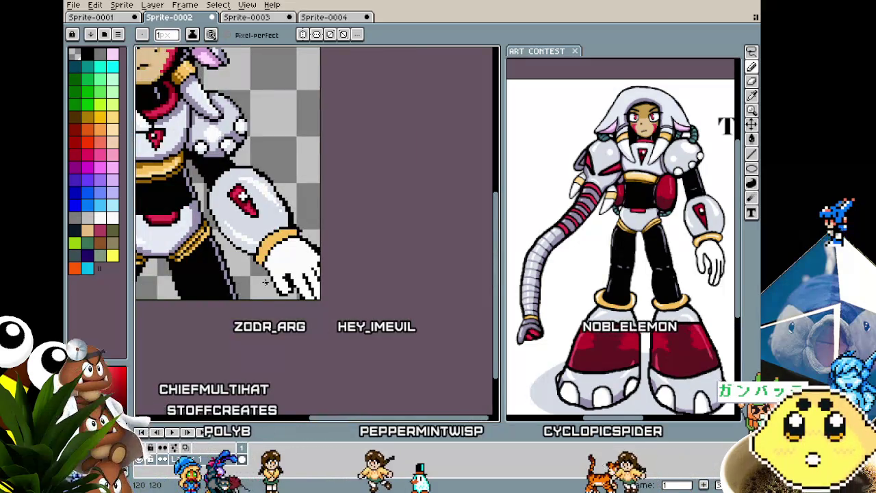
scroll(266, 282, up, 2)
scroll(266, 282, down, 2)
scroll(284, 267, up, 1)
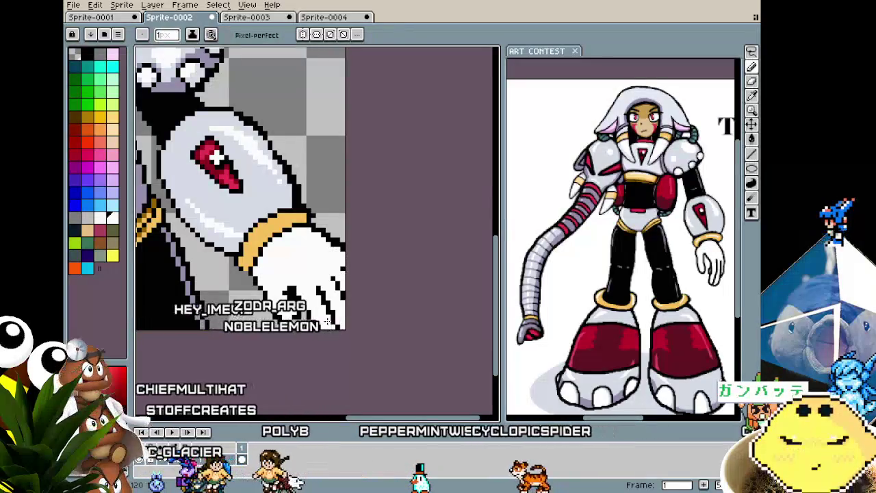
scroll(328, 308, down, 3)
scroll(320, 329, up, 1)
scroll(320, 329, up, 2)
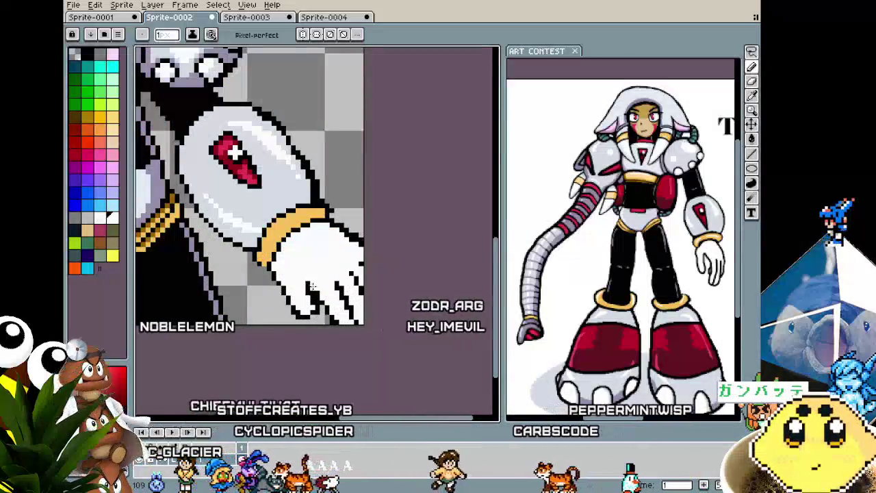
scroll(322, 267, up, 1)
key(m)
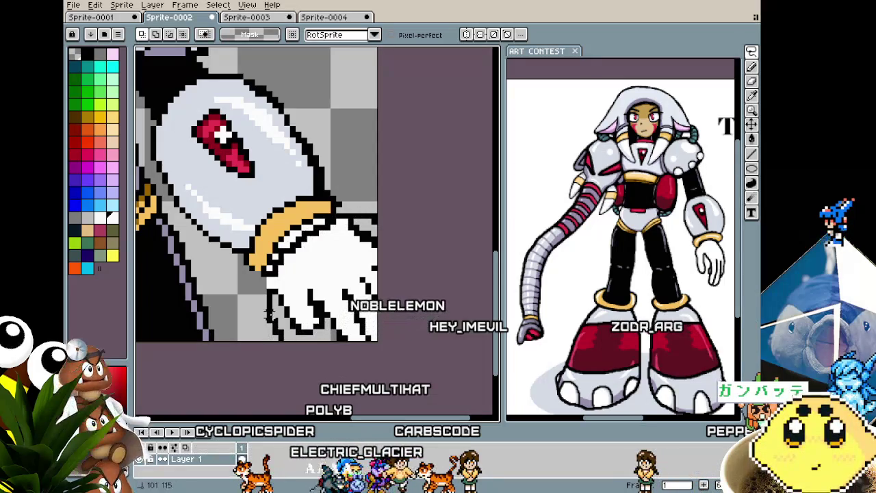
Shrink the white glove slightly with a corner handle and apply the new size.
click(358, 249)
drag(381, 218, 370, 229)
key(Return)
scroll(335, 269, up, 1)
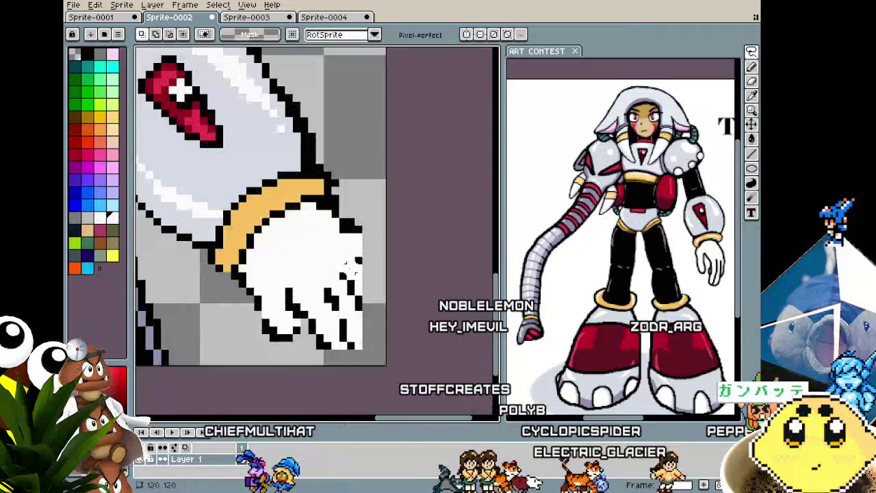
Pick white and paint over the glove's top-right outline pixels.
key(b)
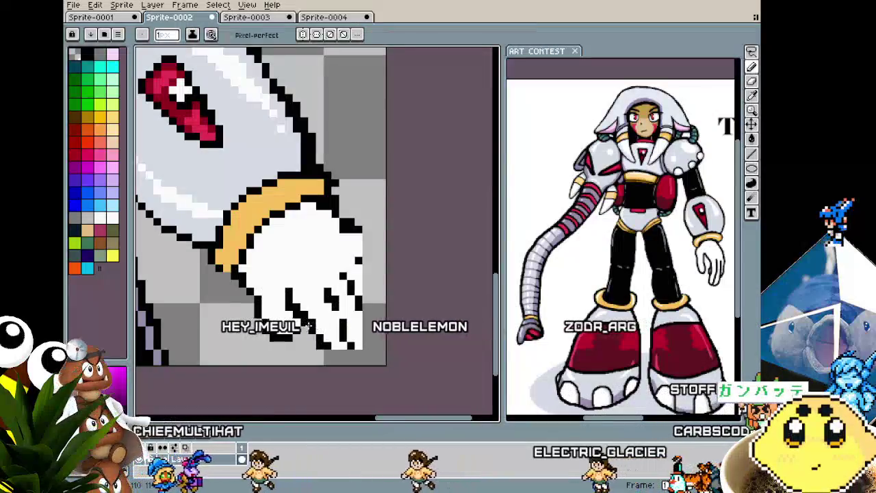
key(x)
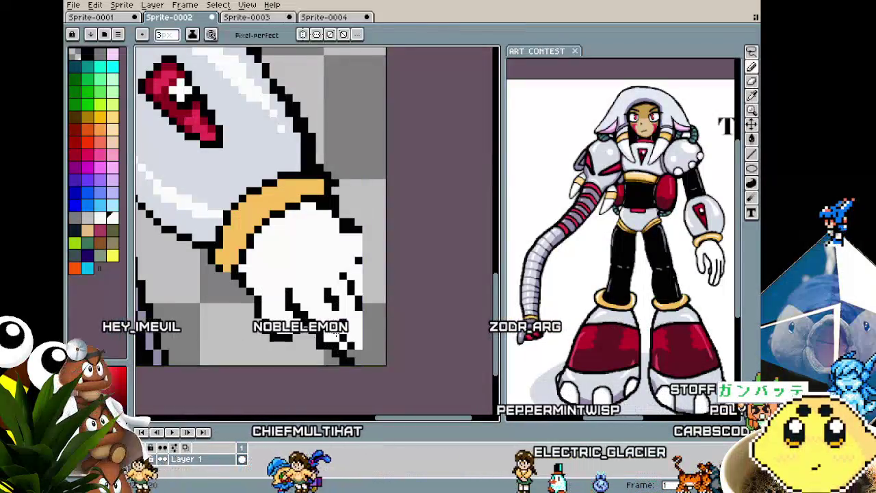
key(i)
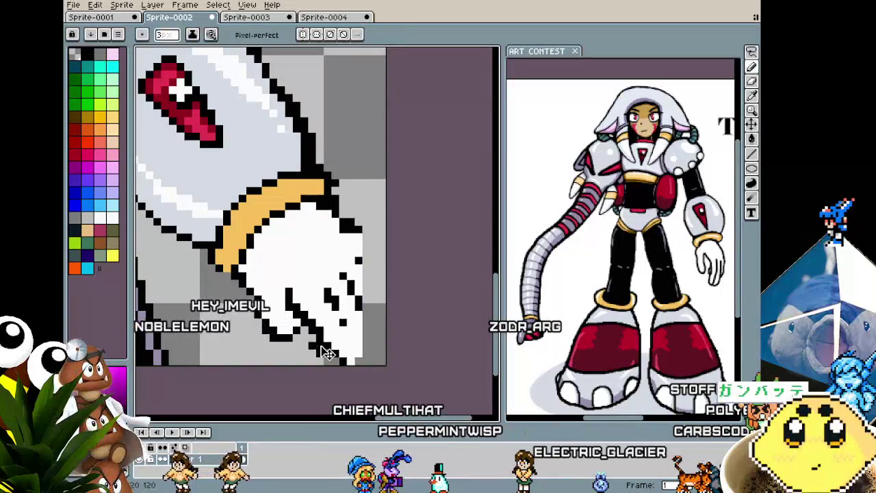
key(b)
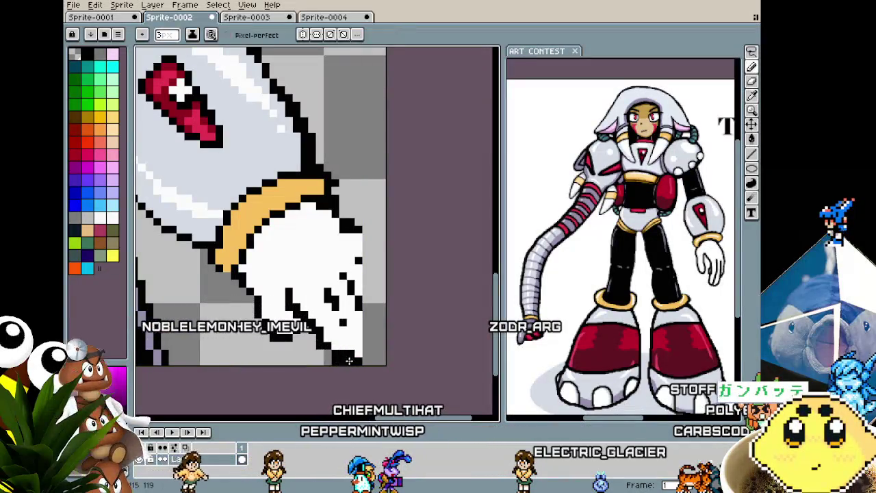
key(i)
key(b)
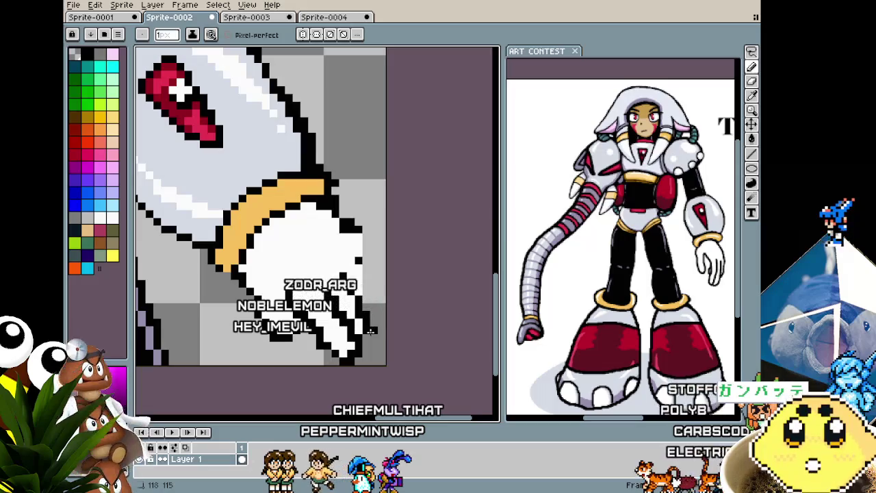
key(i)
key(b)
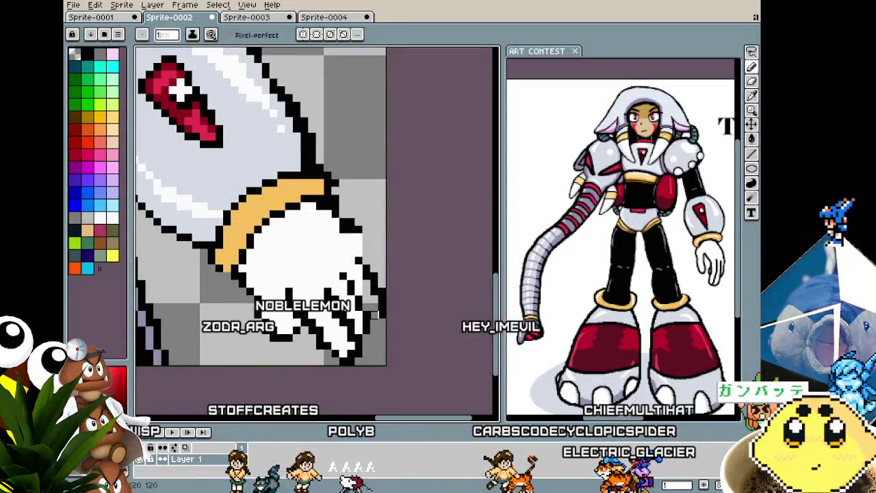
key(alt)
alt+click(367, 302)
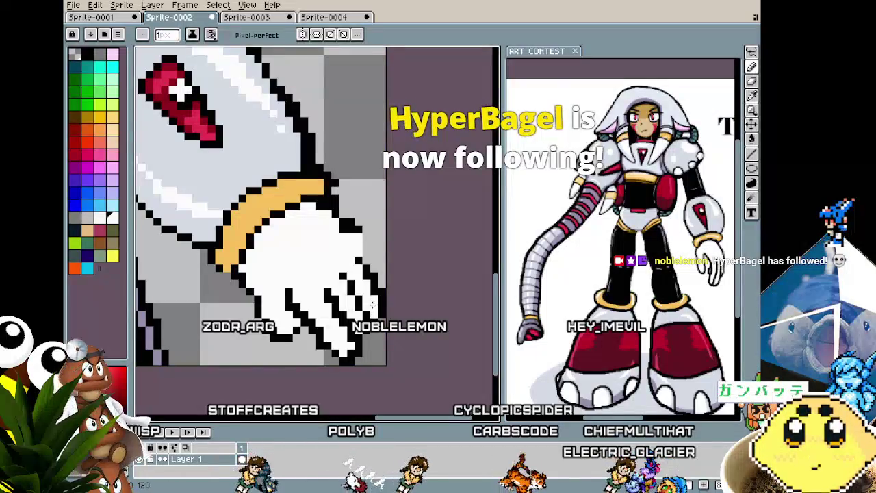
scroll(379, 311, down, 1)
scroll(378, 313, up, 1)
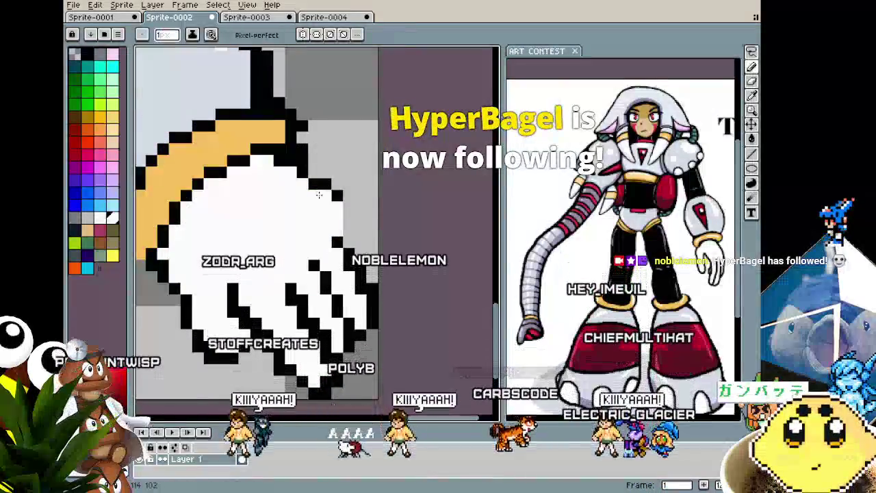
mouse_move(318, 195)
mouse_down()
mouse_move(346, 201)
mouse_move(361, 231)
mouse_up()
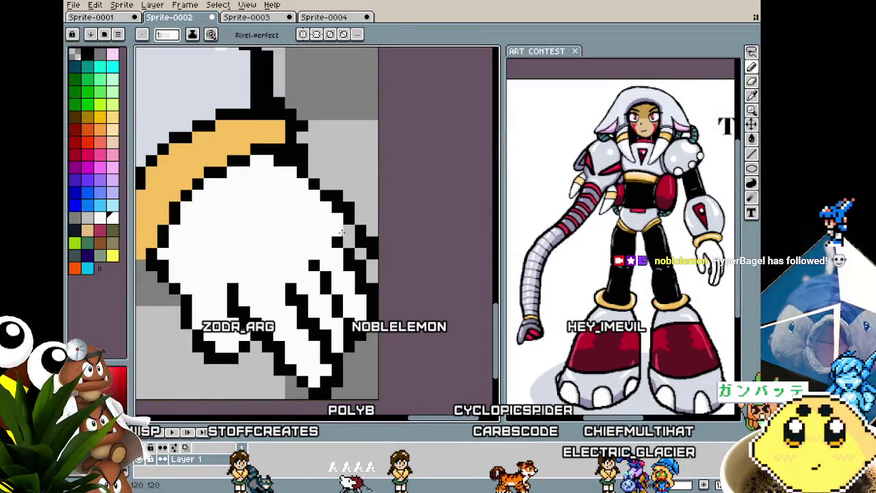
scroll(313, 368, down, 1)
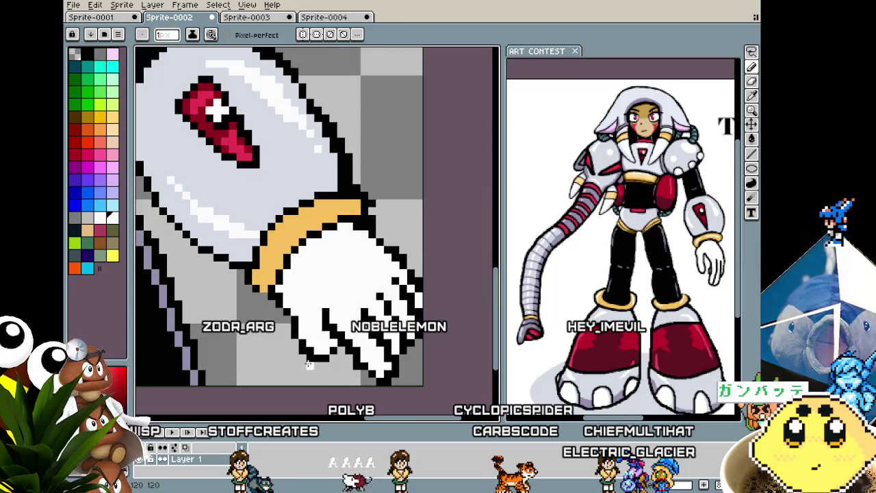
scroll(322, 356, up, 1)
scroll(322, 356, up, 2)
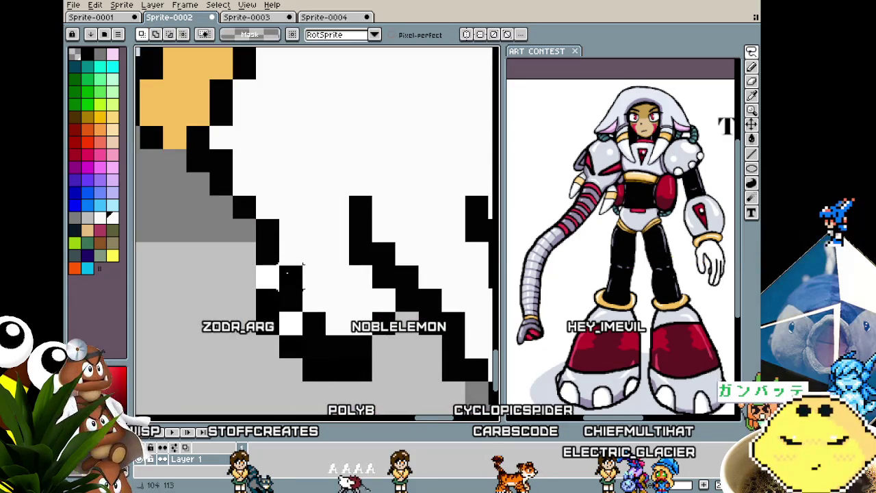
Paste a finger patch, nudge it up and right, and commit it.
key(ctrl+v)
drag(308, 304, 336, 295)
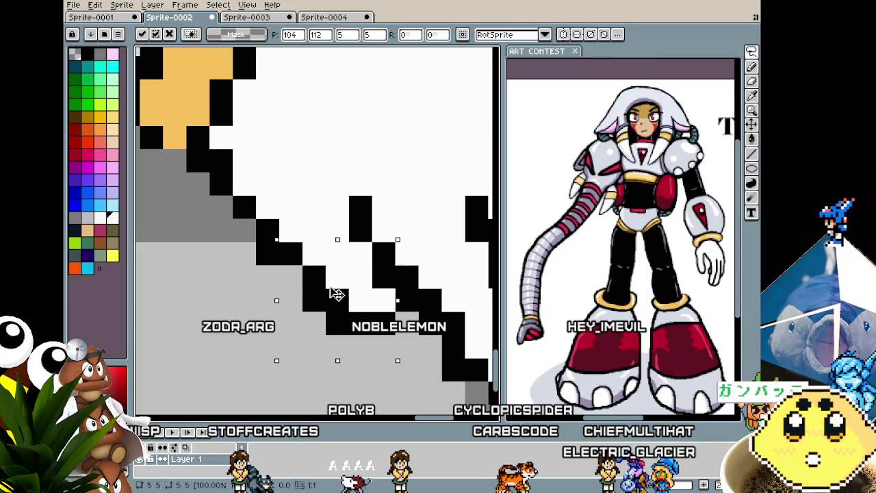
key(Return)
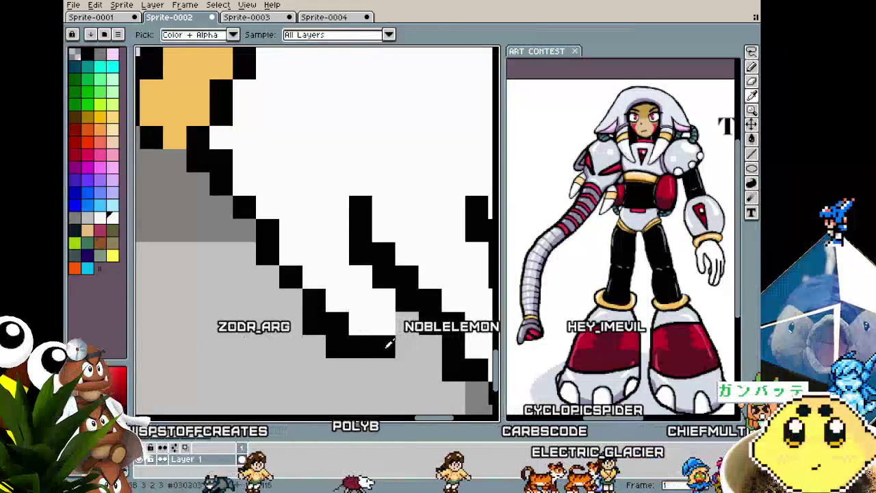
scroll(401, 329, down, 3)
scroll(393, 336, down, 2)
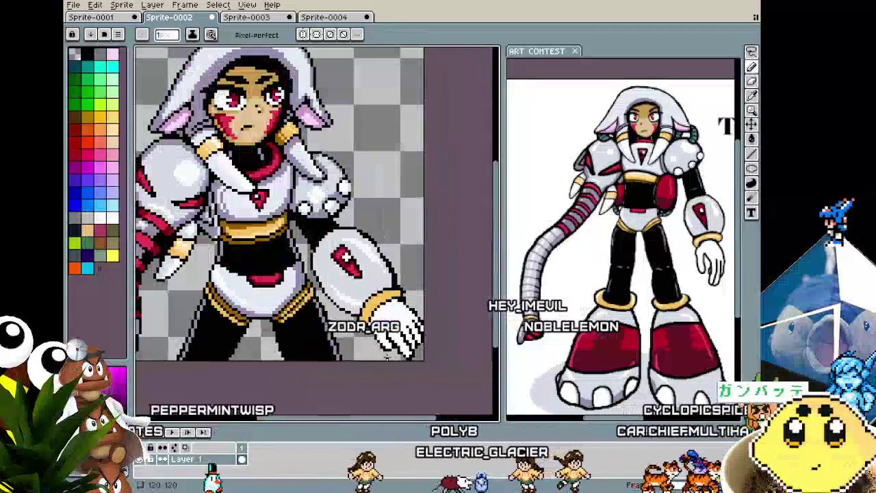
Reshape the glove's lower-left palm edge under the gold band using move, eraser and pencil.
scroll(384, 345, up, 1)
scroll(386, 344, up, 1)
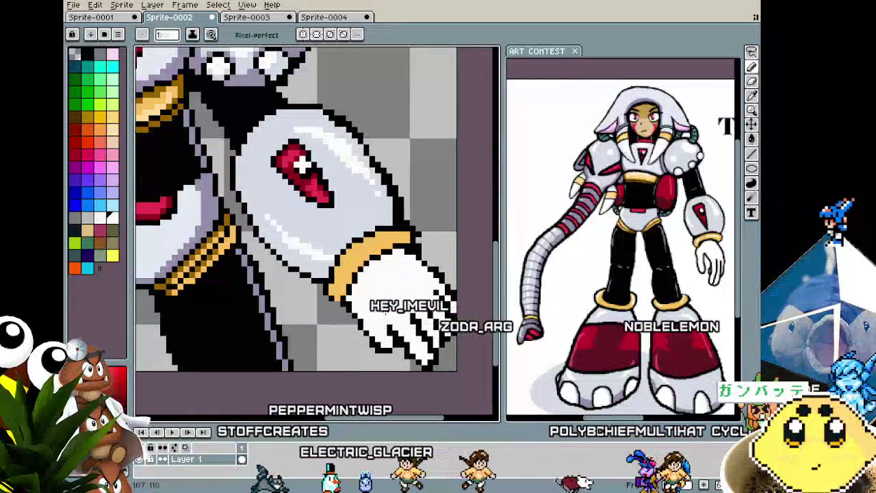
scroll(378, 357, down, 3)
scroll(375, 363, up, 2)
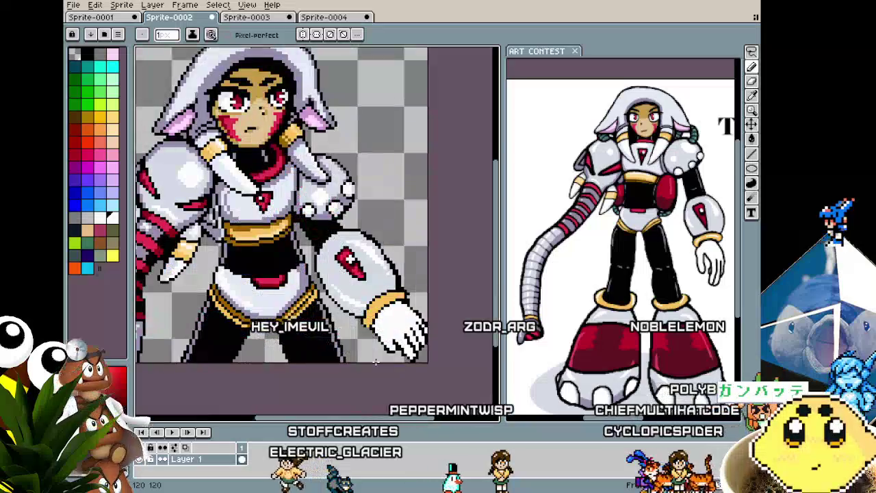
key(v)
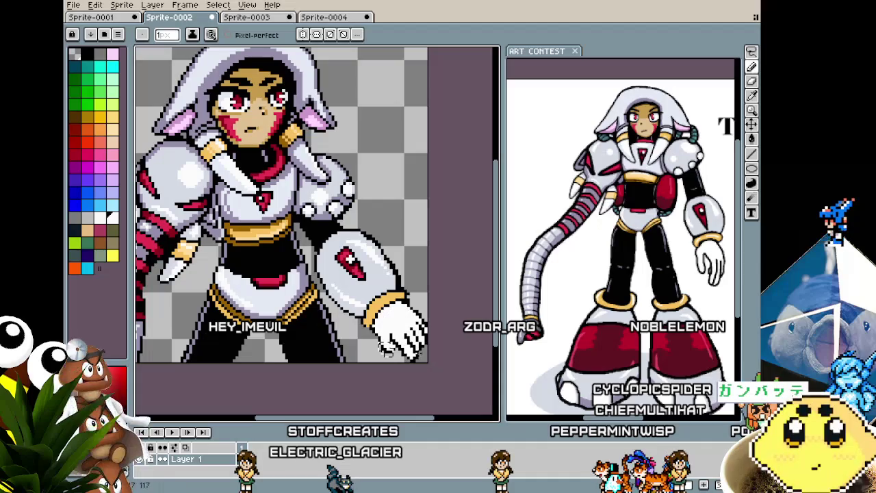
scroll(386, 350, up, 1)
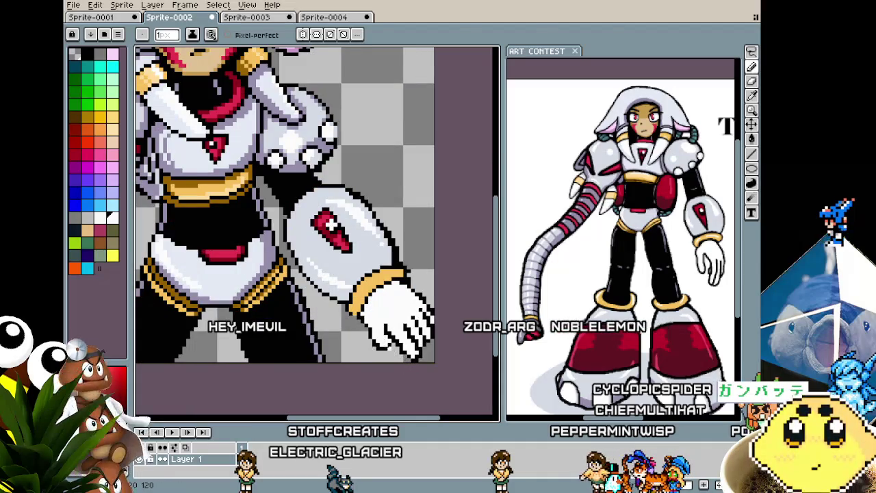
key(e)
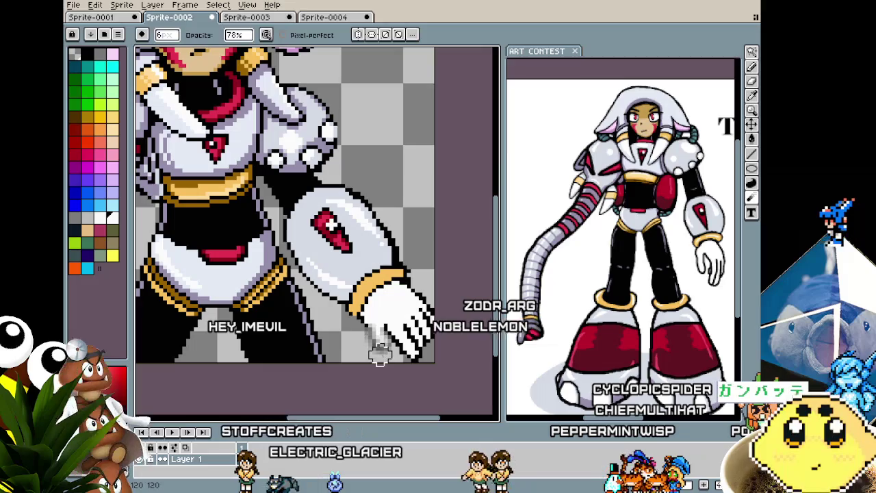
key(v)
key(b)
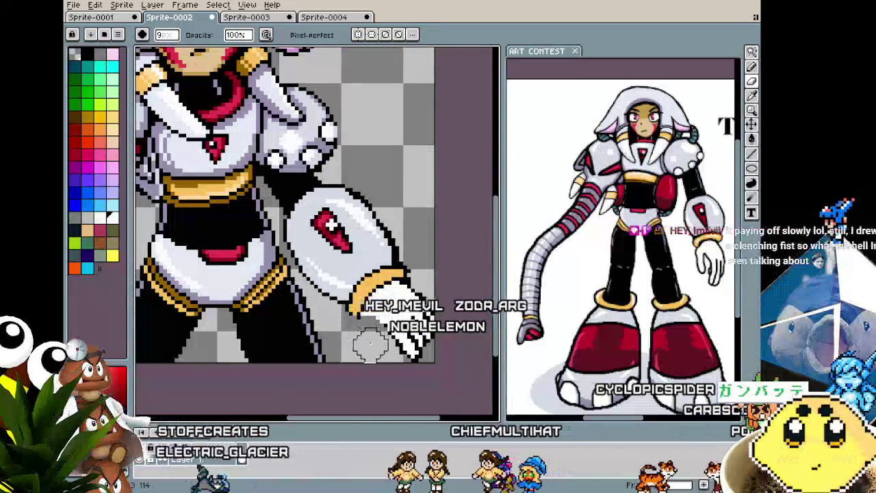
scroll(363, 343, up, 1)
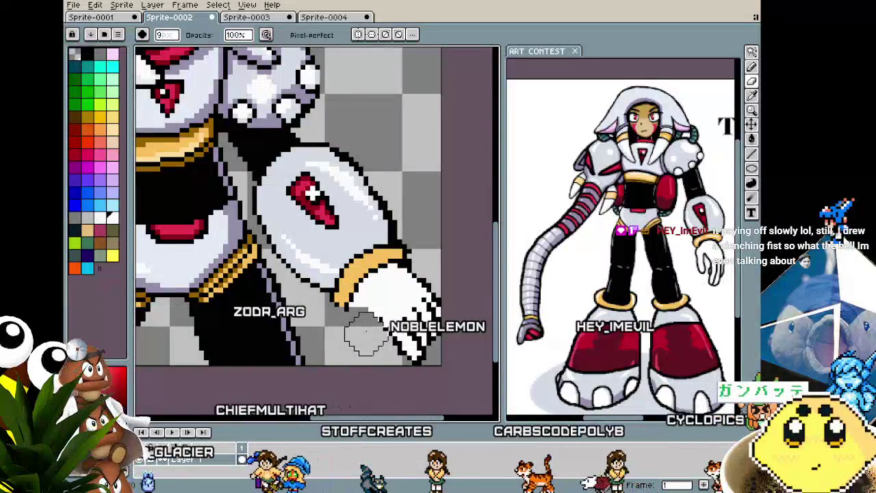
scroll(362, 335, up, 1)
key(i)
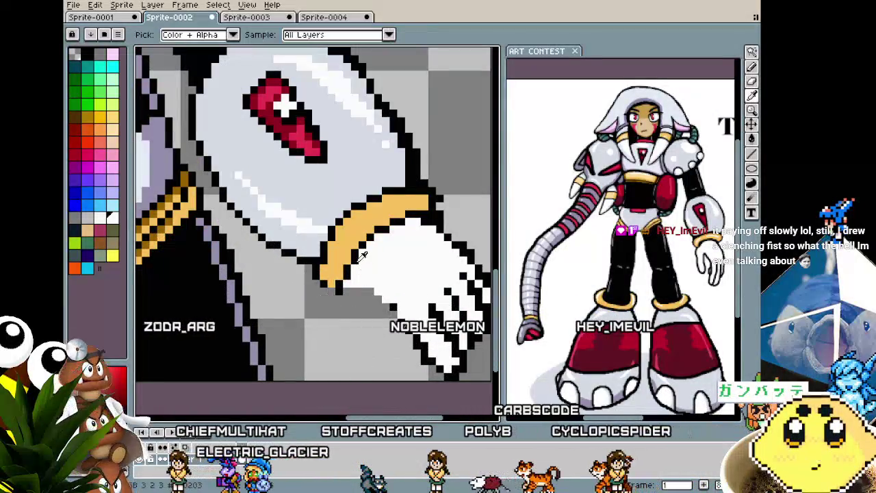
key(b)
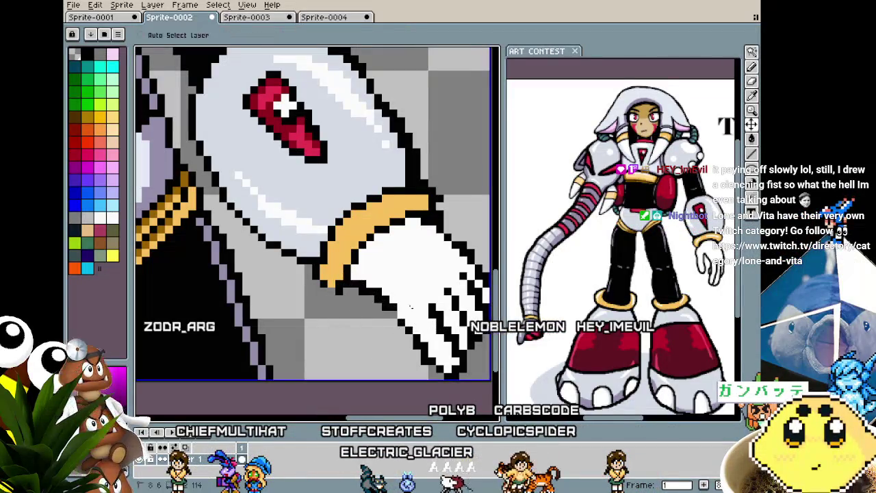
key(b)
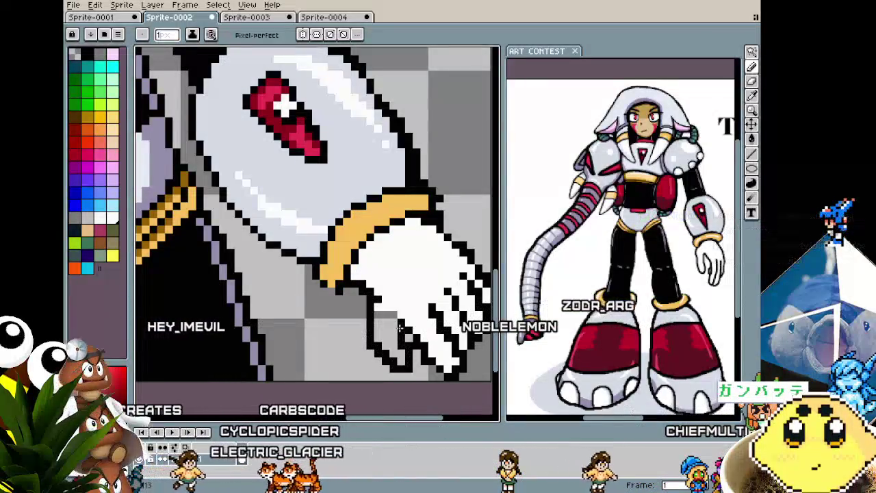
Repaint the glove's lower-left black outline in background grey.
drag(406, 365, 356, 284)
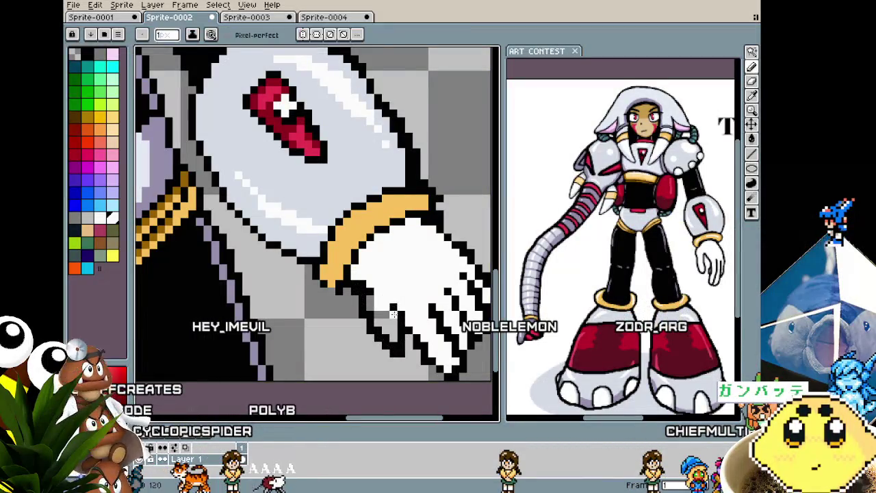
scroll(391, 332, down, 3)
scroll(391, 329, up, 2)
scroll(393, 314, up, 2)
key(b)
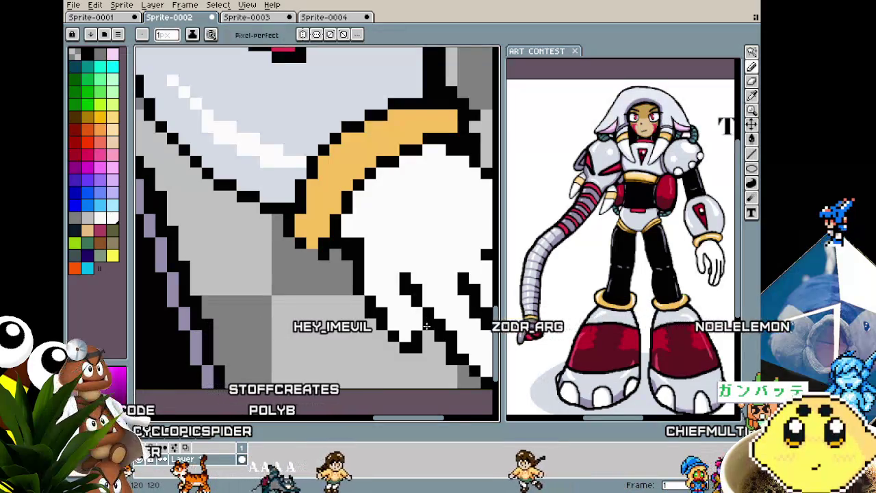
scroll(406, 344, down, 1)
scroll(406, 344, up, 1)
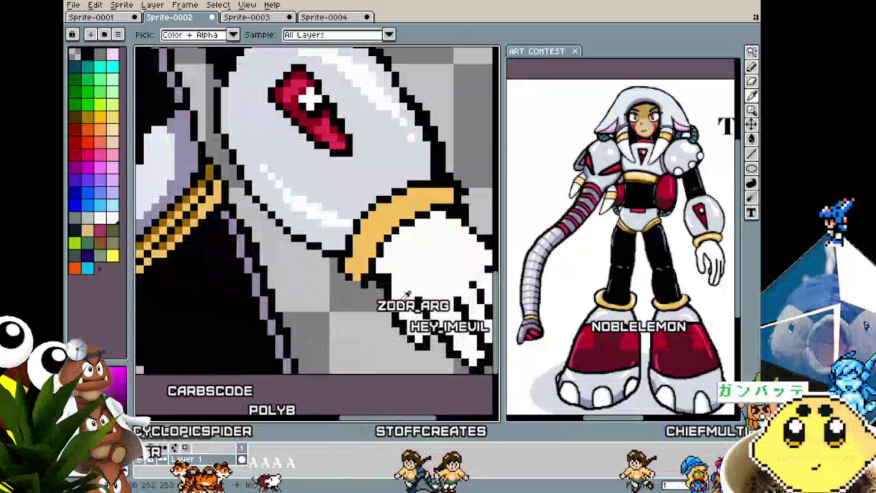
key(i)
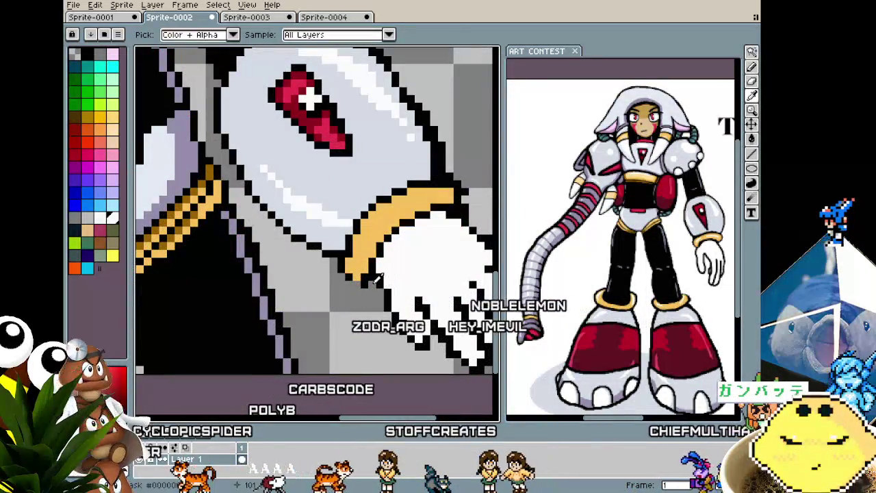
key(b)
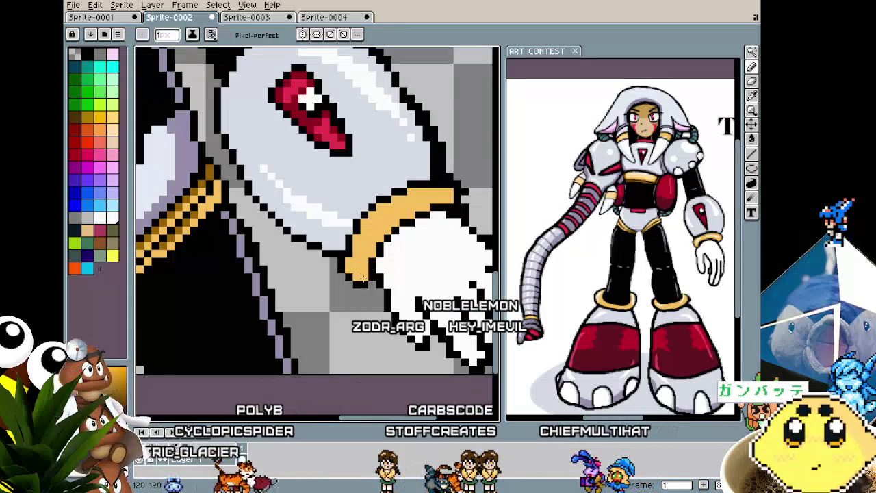
scroll(363, 277, down, 1)
scroll(362, 276, down, 2)
scroll(398, 300, up, 2)
scroll(398, 301, up, 1)
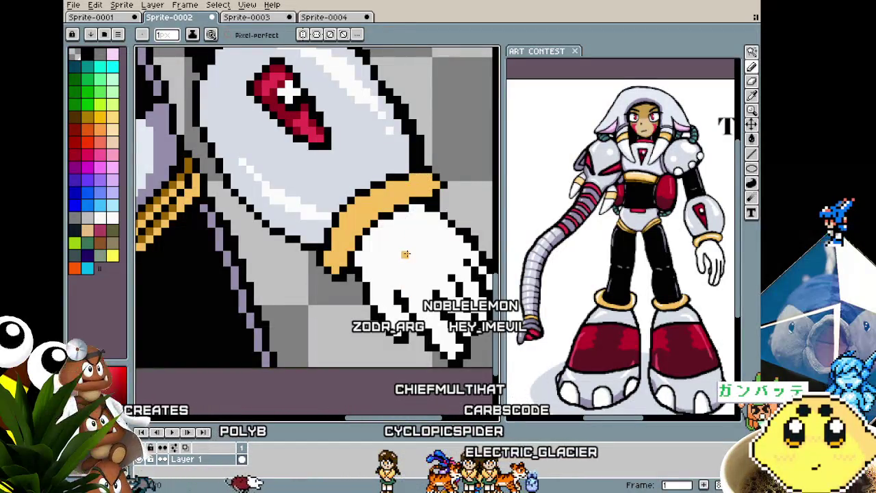
scroll(405, 254, down, 2)
scroll(410, 225, up, 1)
scroll(416, 198, up, 1)
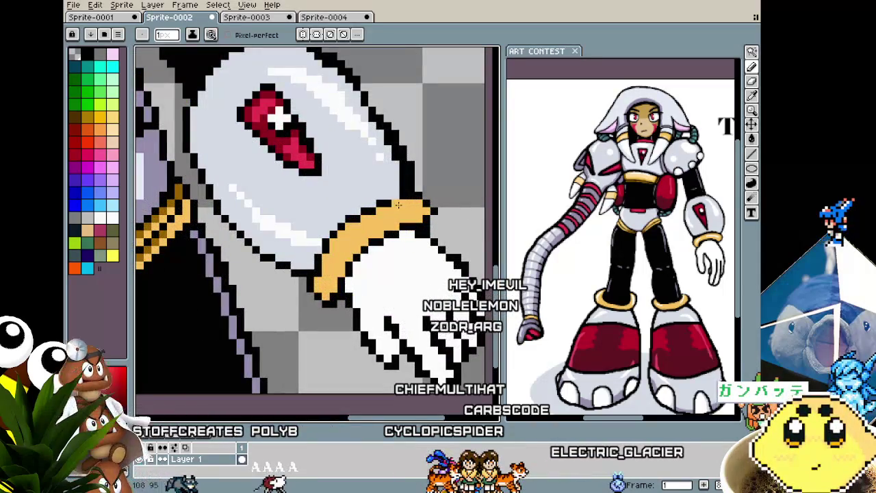
scroll(392, 200, down, 1)
scroll(383, 243, up, 1)
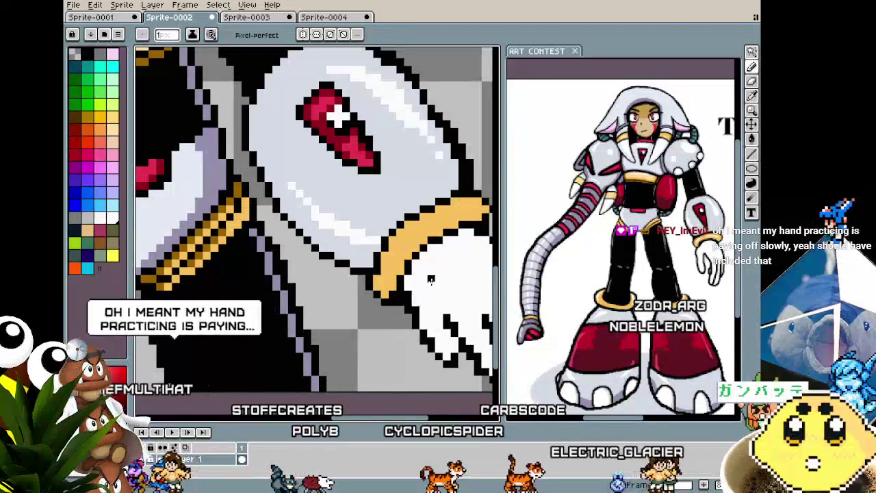
scroll(403, 297, up, 1)
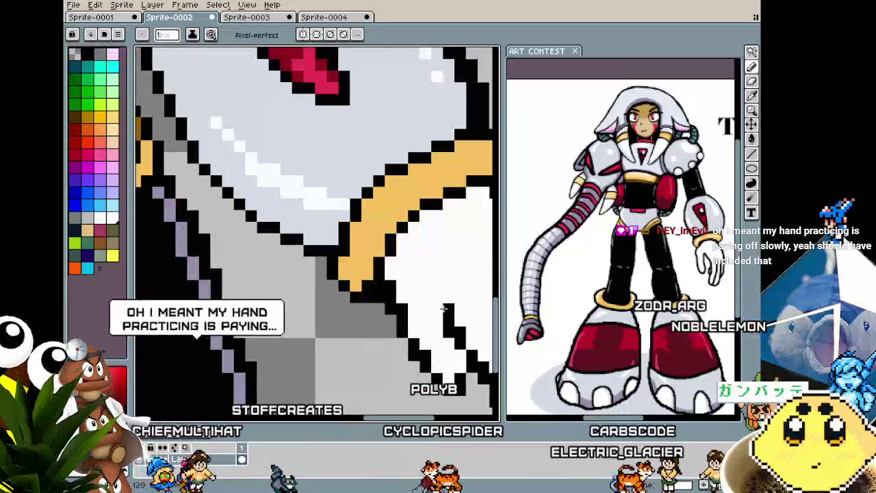
scroll(407, 308, up, 1)
scroll(411, 316, down, 3)
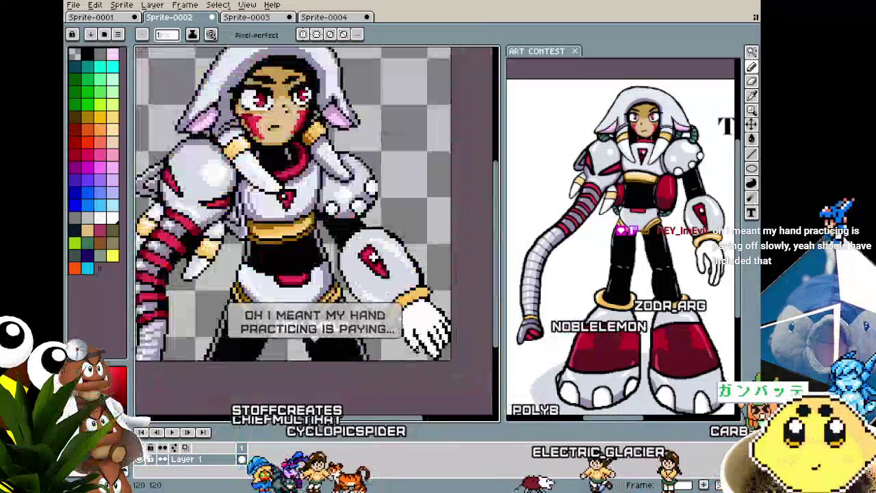
scroll(409, 319, up, 1)
scroll(408, 322, up, 1)
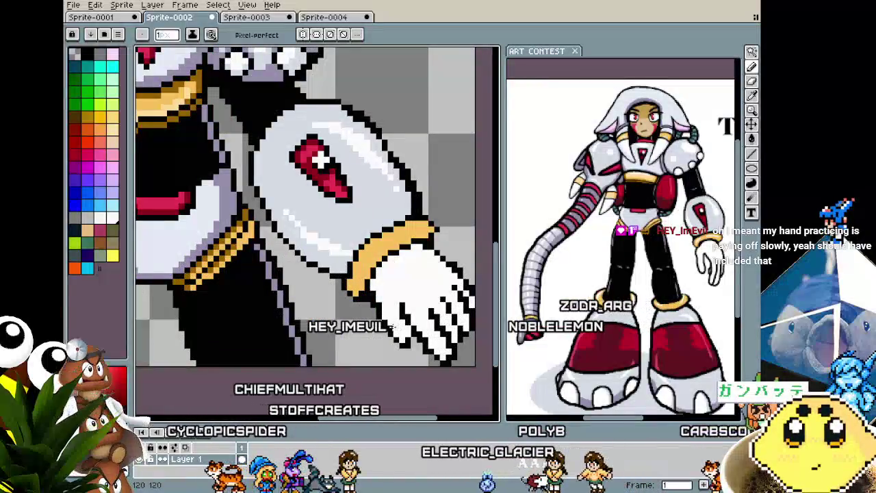
scroll(408, 335, down, 1)
scroll(409, 349, down, 1)
scroll(408, 355, up, 2)
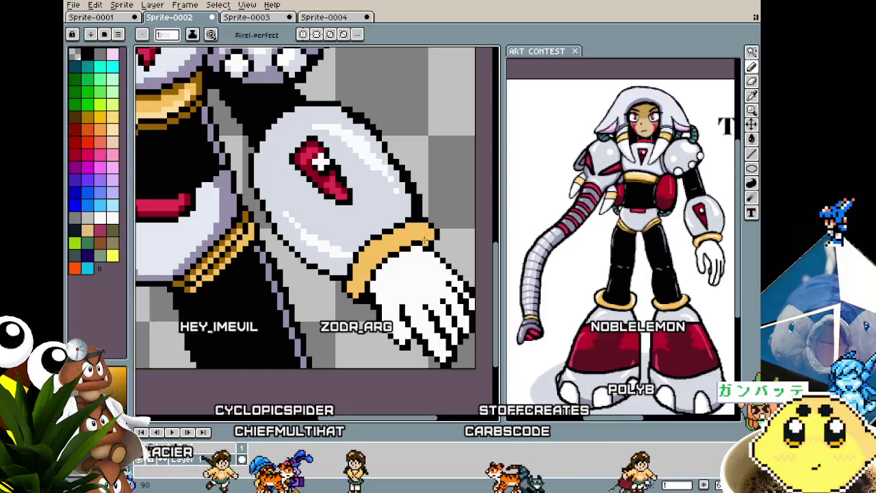
Undo a stray pencil stroke and recheck the glove's black-lined fingers below the gold band.
key(ctrl+z)
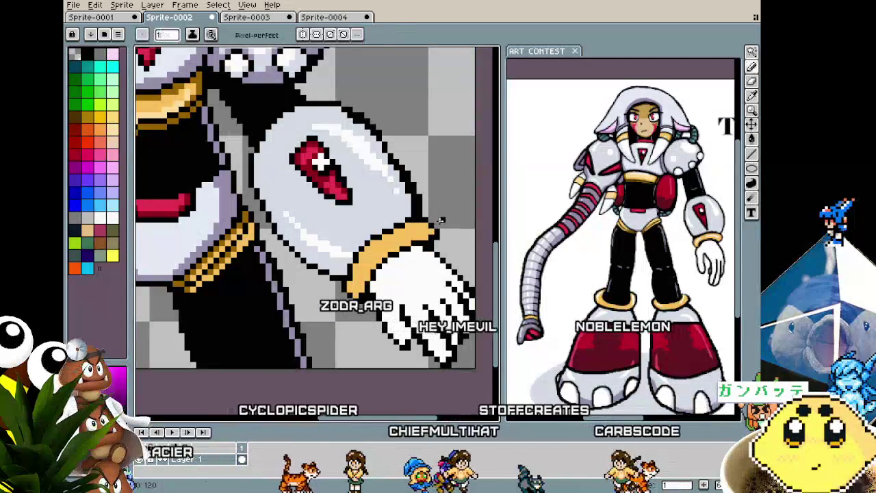
key(b)
scroll(406, 311, down, 1)
scroll(406, 311, down, 1)
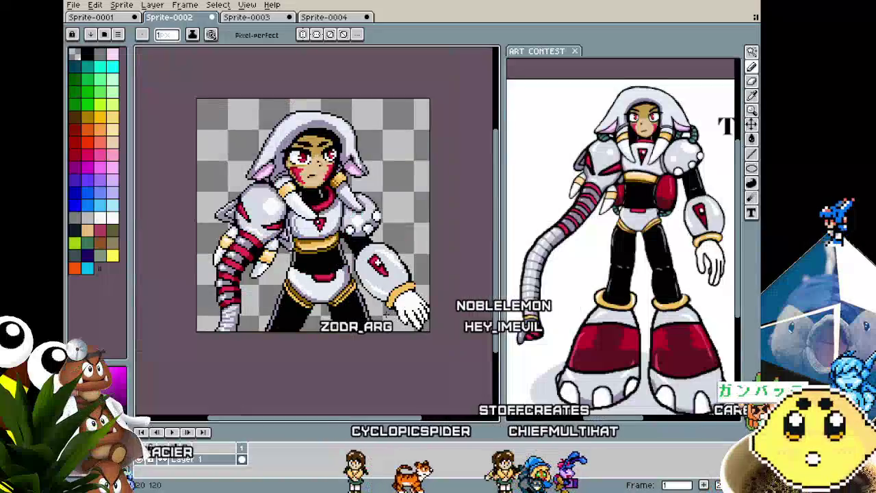
scroll(406, 312, up, 2)
scroll(370, 281, up, 1)
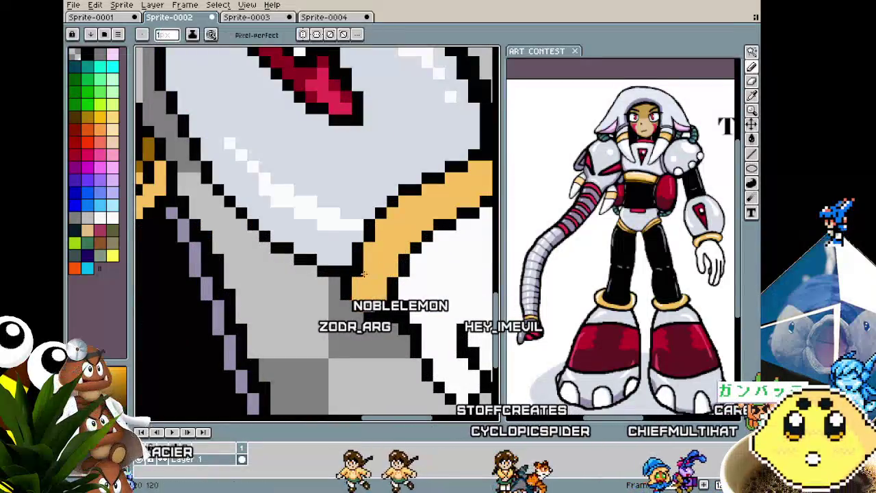
scroll(370, 280, down, 2)
scroll(357, 344, down, 1)
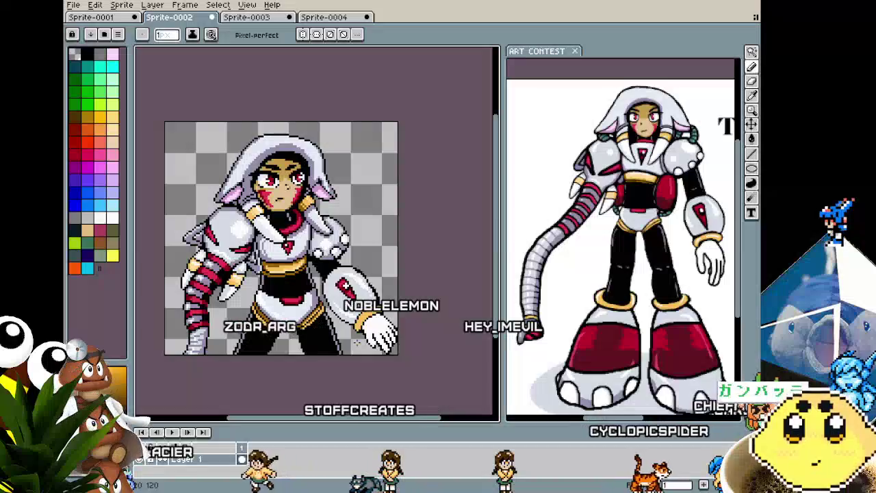
scroll(357, 343, up, 2)
key(m)
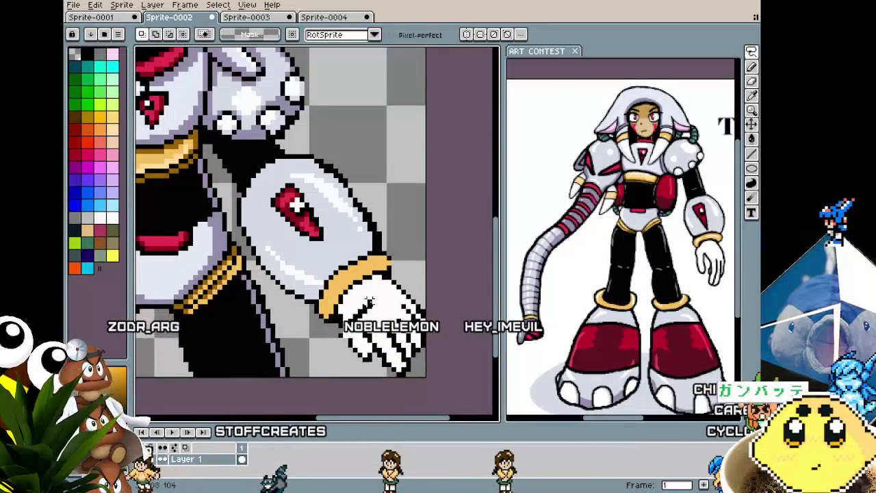
Nudge the selected glove slightly right and down, then commit the move.
drag(375, 342, 385, 353)
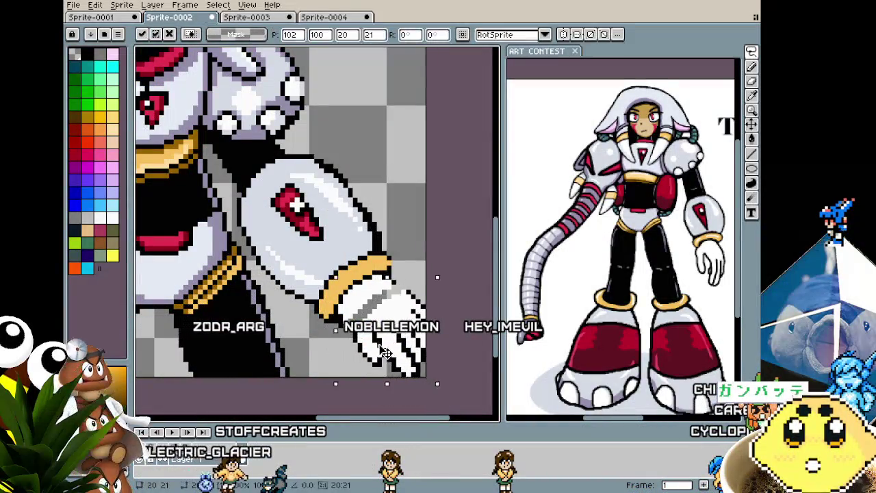
scroll(334, 356, up, 1)
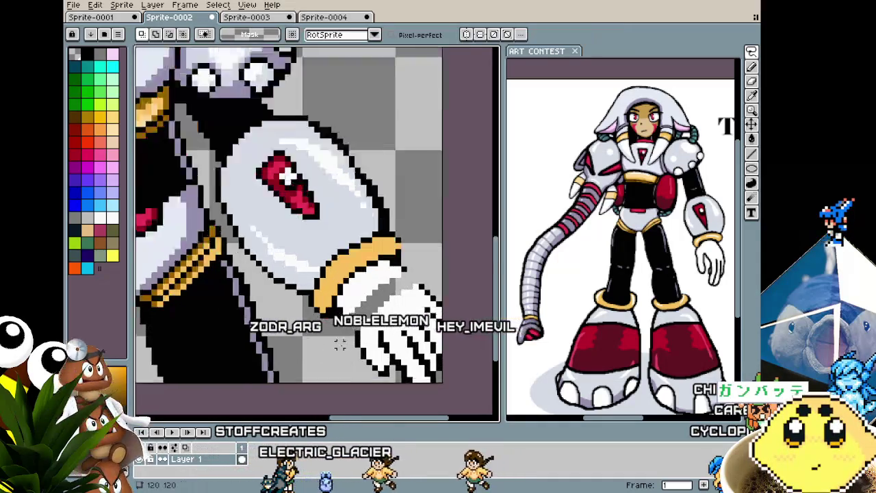
scroll(342, 335, up, 1)
key(Return)
key(b)
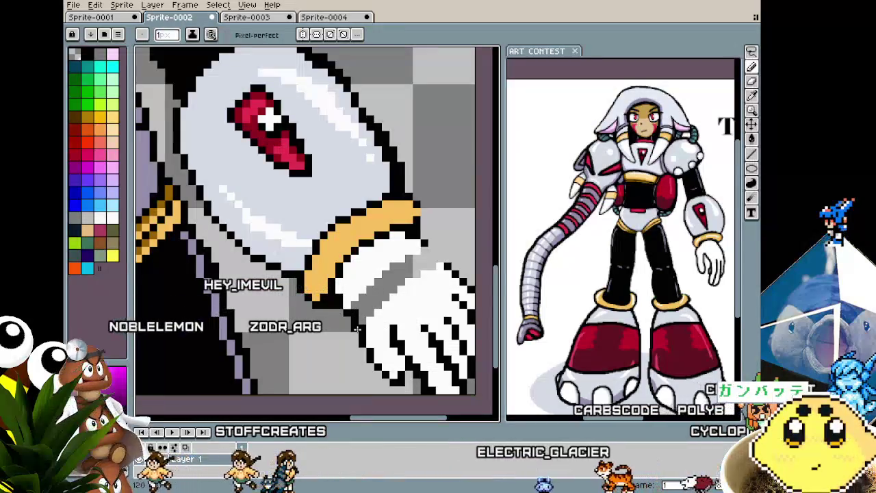
Fill the grey shading inside the glove with white using the Paint Bucket.
key(g)
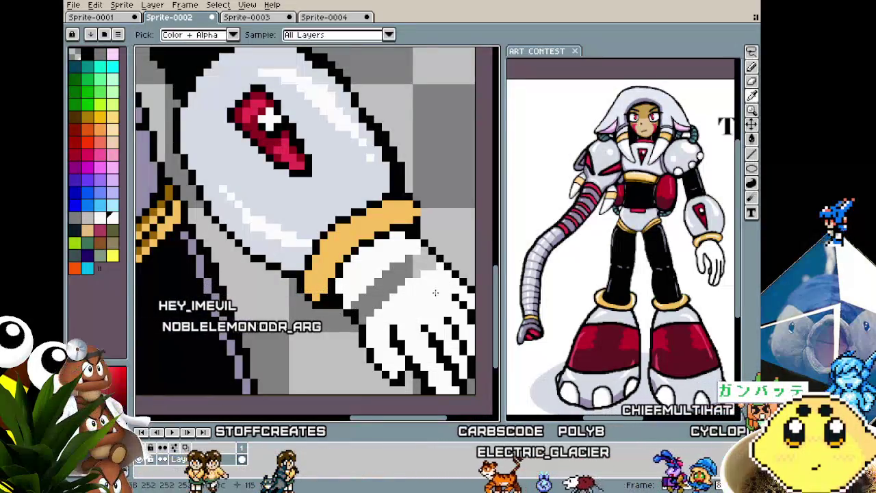
click(365, 310)
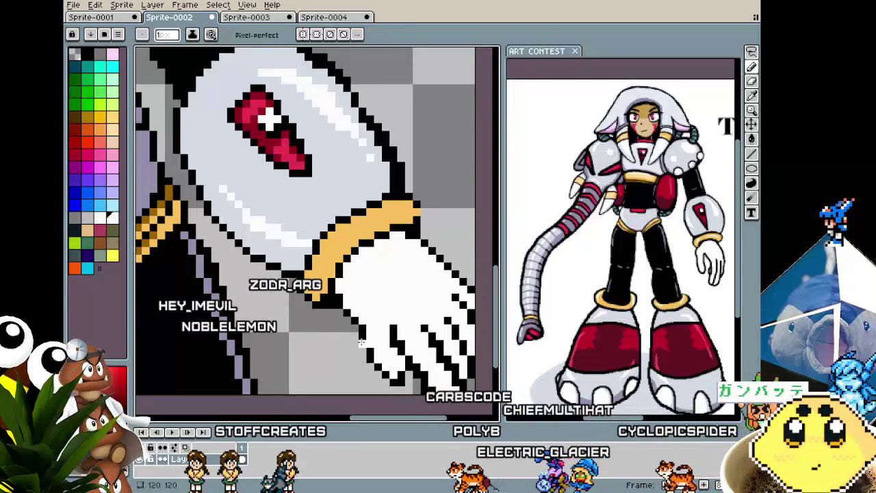
scroll(370, 329, down, 2)
key(b)
scroll(375, 353, up, 1)
scroll(375, 353, up, 1)
Select a square over the glove's fingers, then try and undo a black fill there.
key(m)
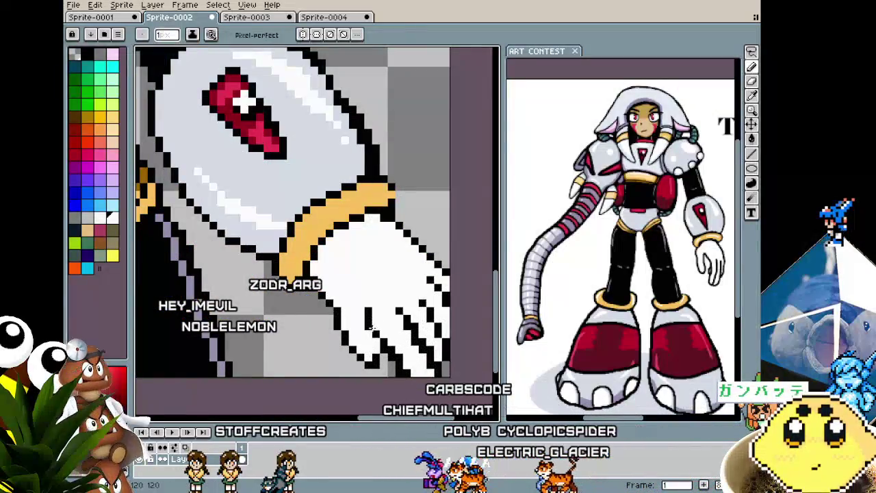
drag(307, 296, 374, 363)
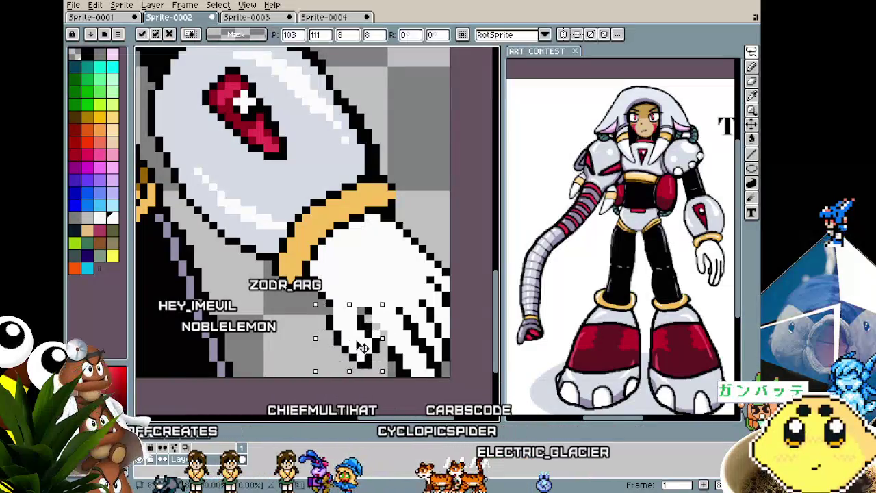
key(b)
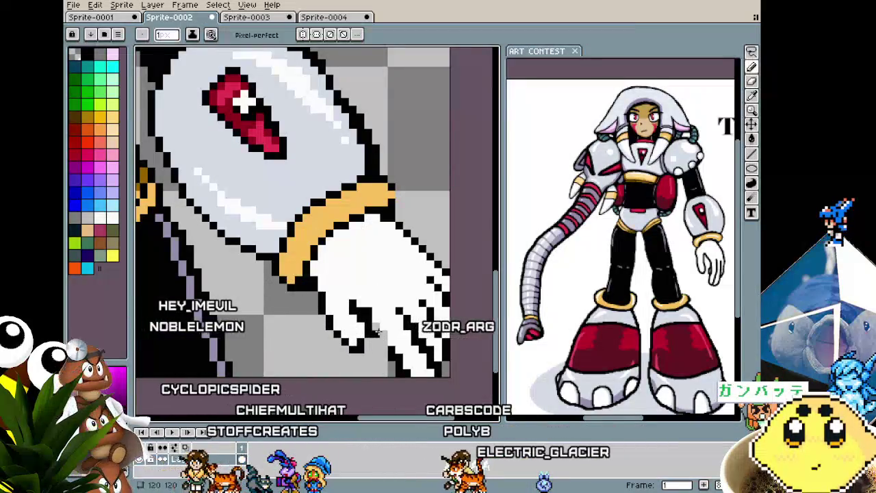
key(g)
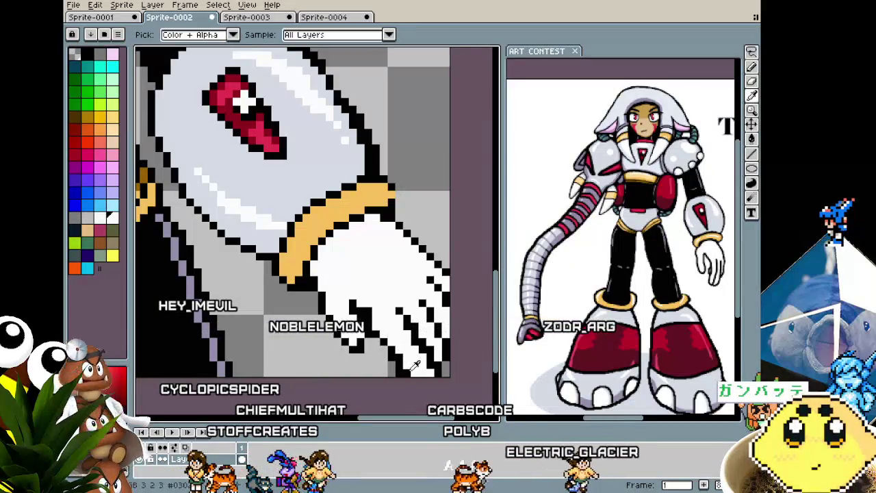
click(422, 372)
key(ctrl+z)
key(i)
key(b)
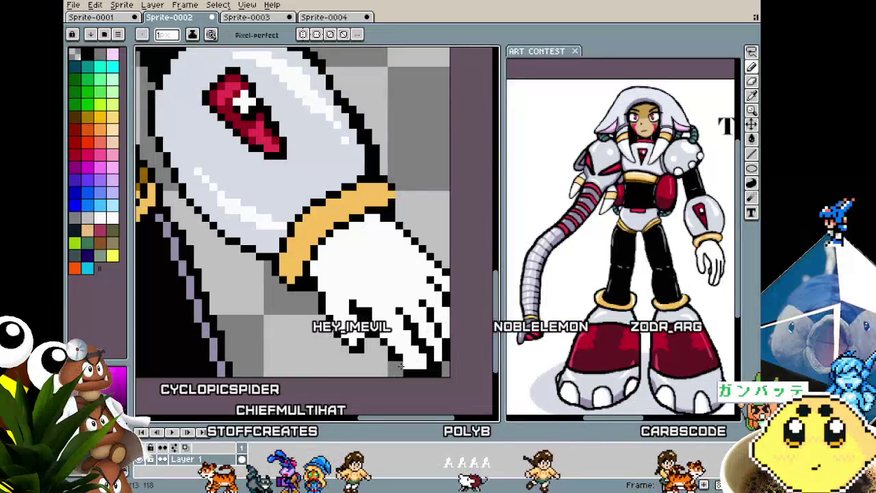
Flood-fill the glove area below the wrist band solid black, then return to the Pencil.
scroll(407, 365, down, 1)
scroll(403, 377, down, 2)
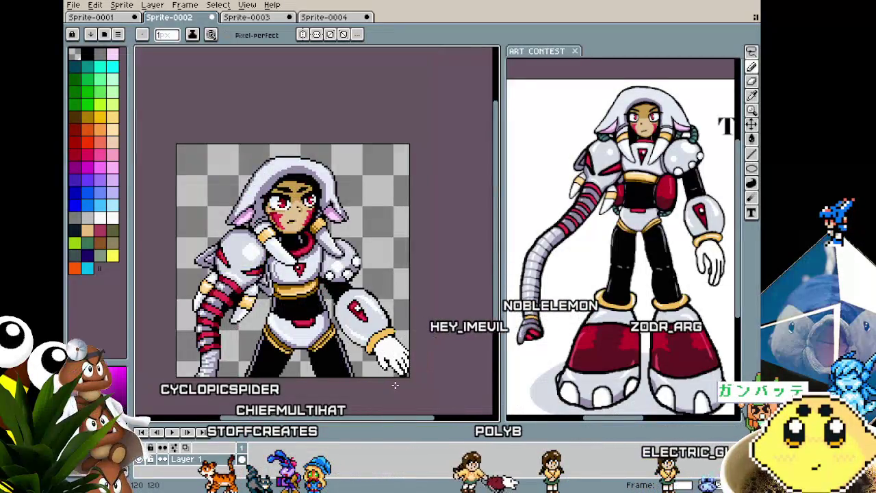
key(v)
scroll(402, 383, up, 3)
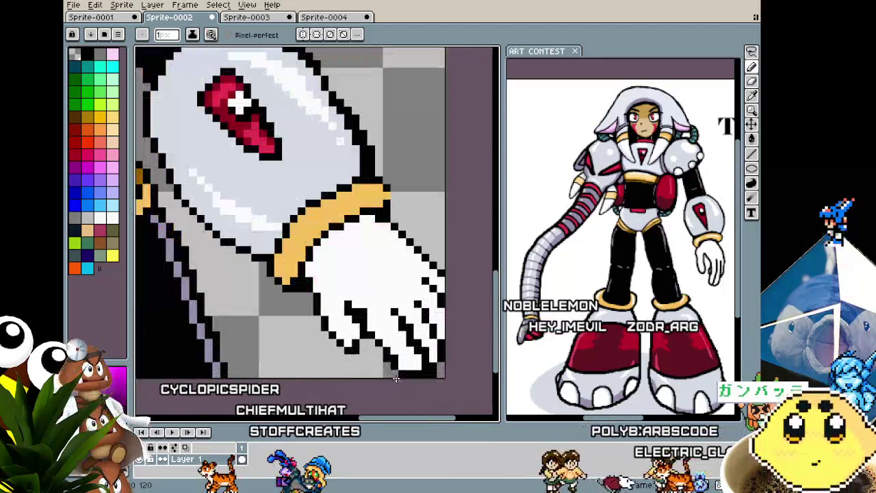
key(g)
click(378, 372)
scroll(378, 372, down, 1)
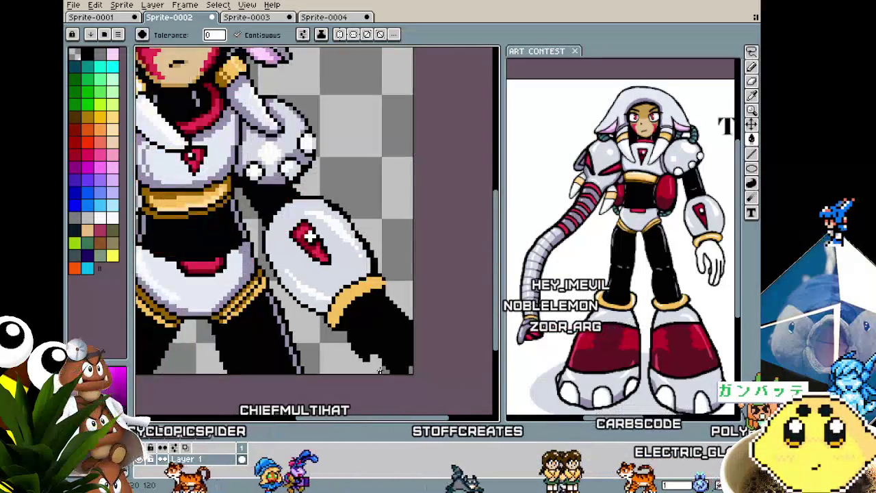
key(b)
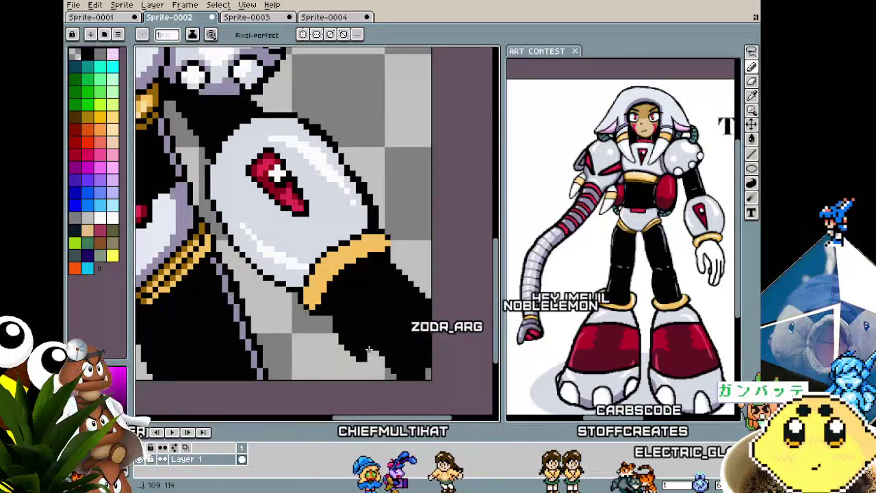
scroll(369, 353, down, 5)
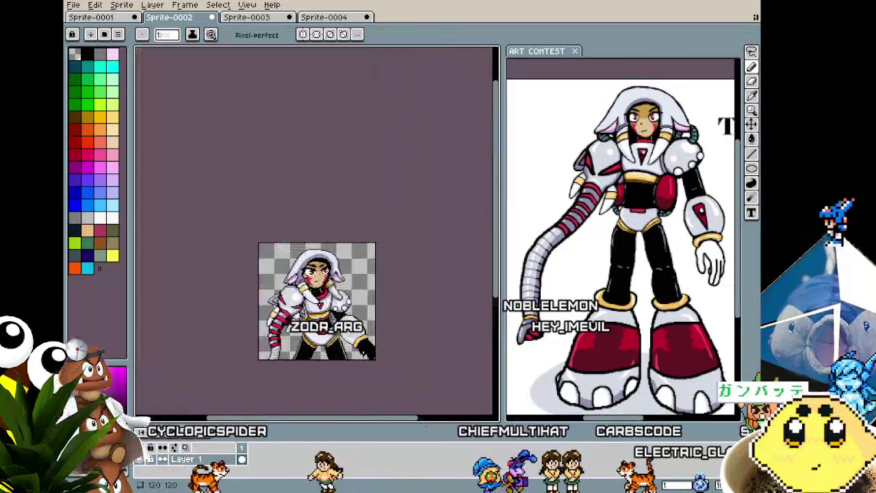
scroll(350, 371, up, 1)
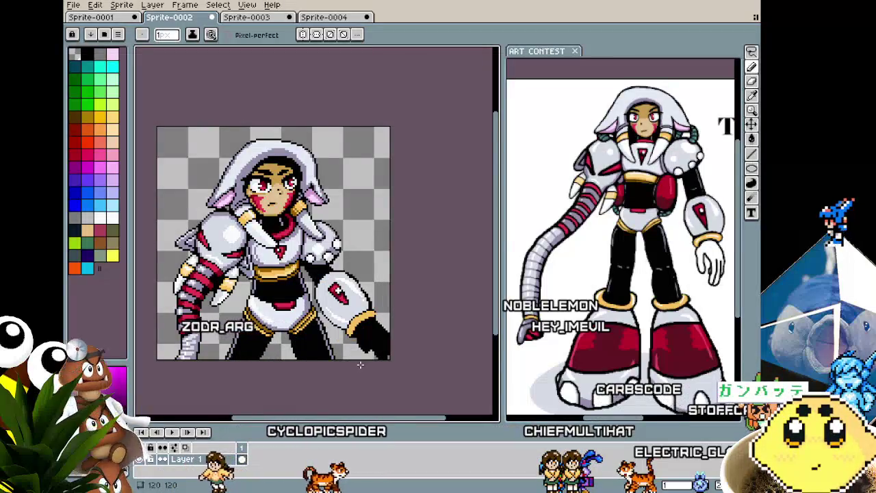
Paint the stray grey pixel along the cuff edge black.
scroll(359, 365, up, 1)
scroll(359, 365, up, 1)
key(alt)
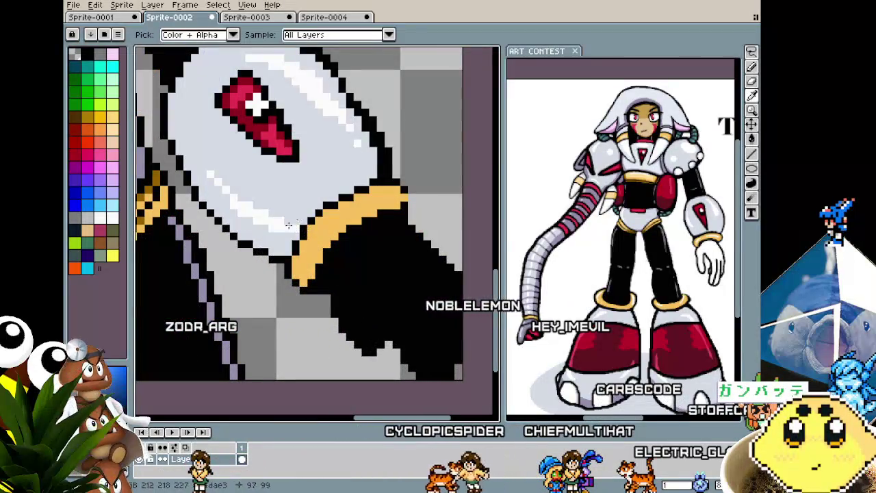
scroll(313, 284, up, 1)
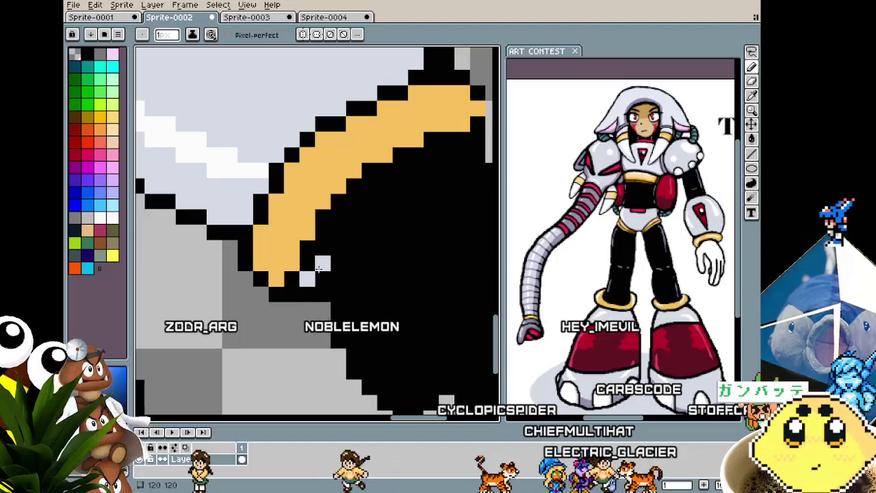
click(334, 241)
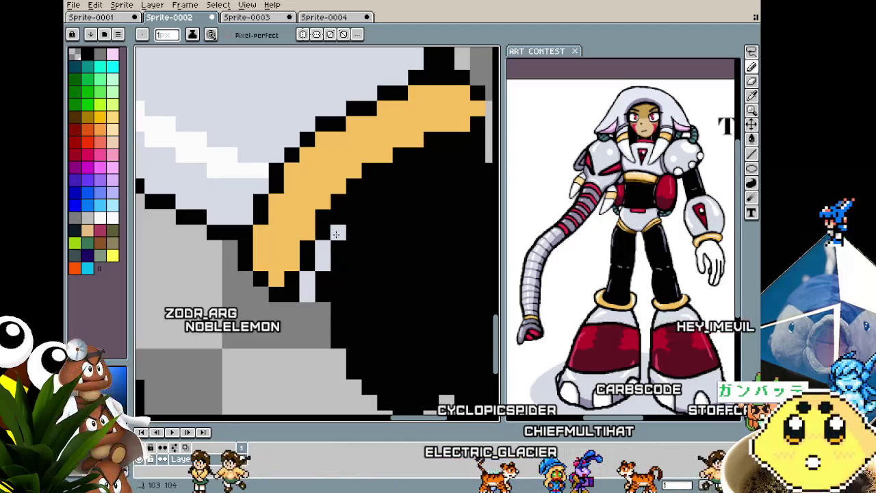
drag(350, 206, 281, 260)
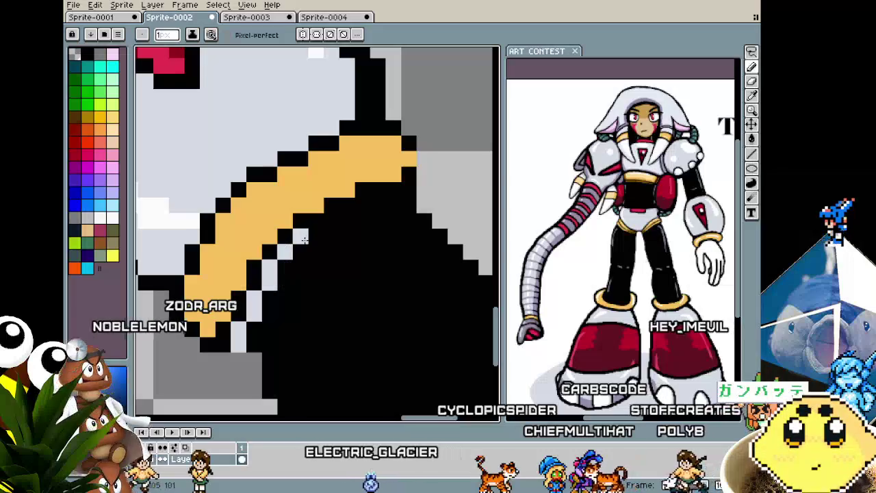
Flood-fill the hand below the wrist band pale grey.
key(g)
scroll(370, 232, down, 1)
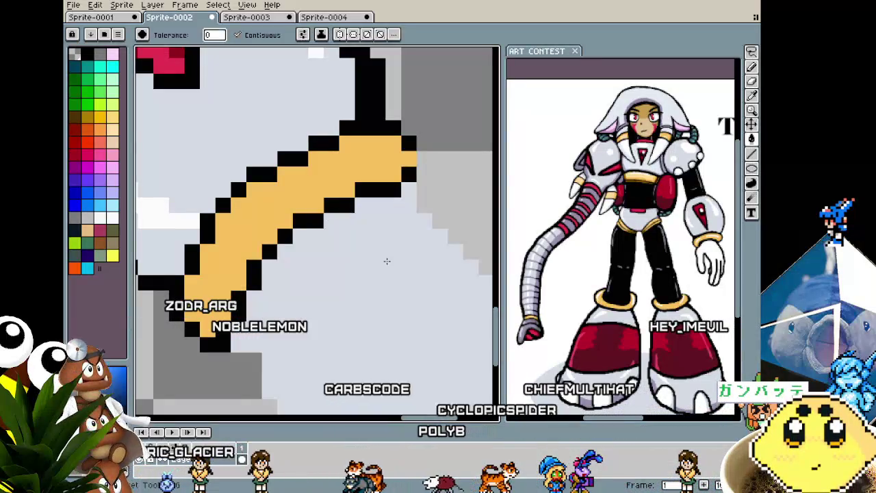
scroll(376, 261, down, 2)
scroll(377, 281, down, 2)
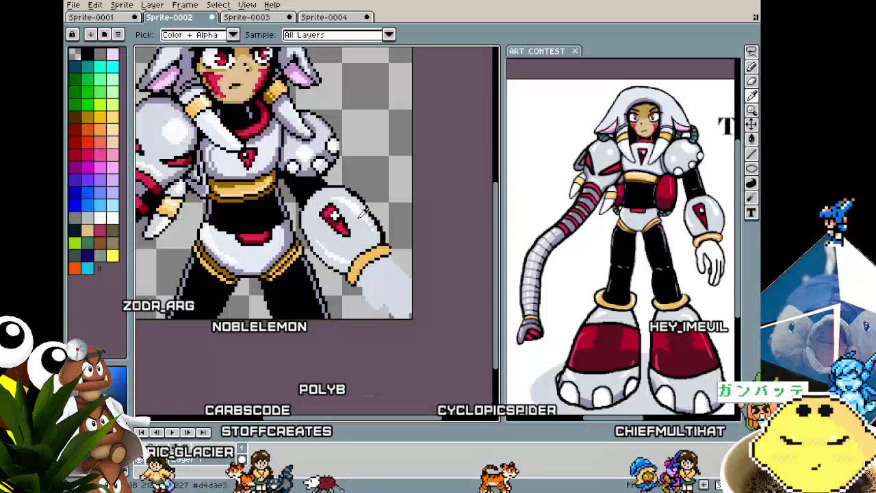
click(377, 286)
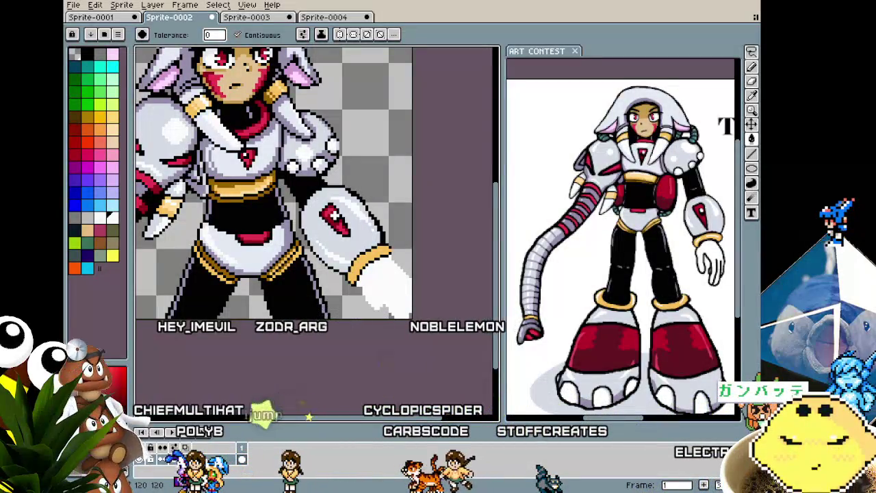
Extend the glove outline by one pixel beside the cuff.
scroll(374, 275, down, 2)
scroll(374, 275, up, 3)
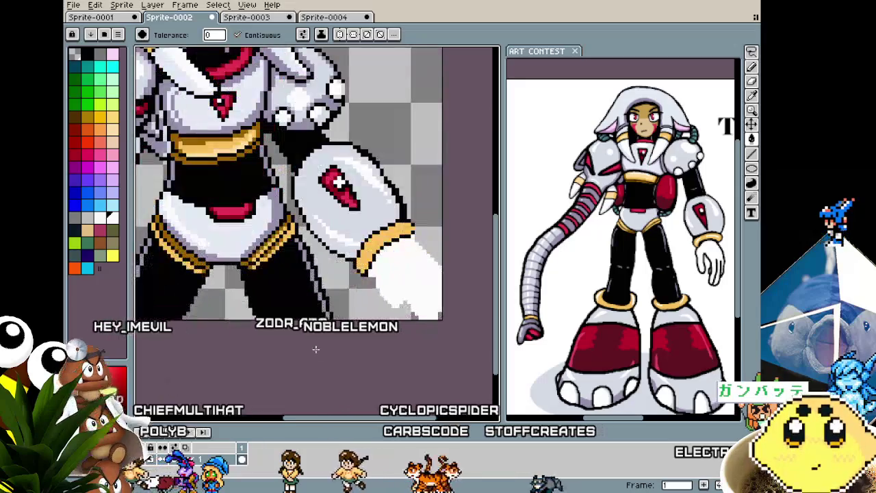
scroll(375, 274, up, 1)
scroll(374, 274, up, 1)
key(b)
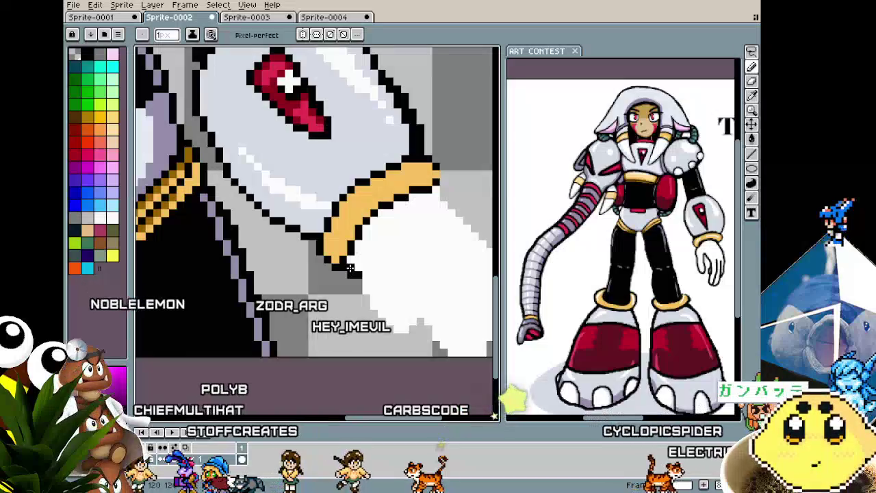
click(357, 280)
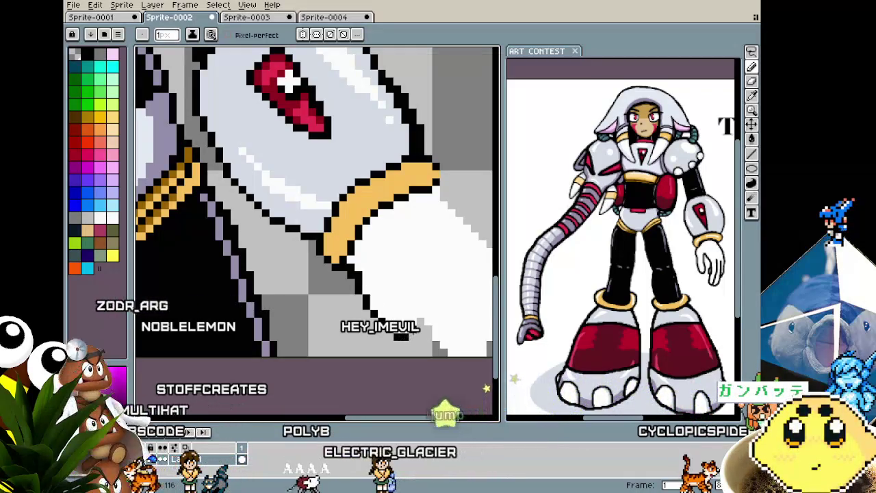
Draw a diagonal black finger line across the white glove.
key(v)
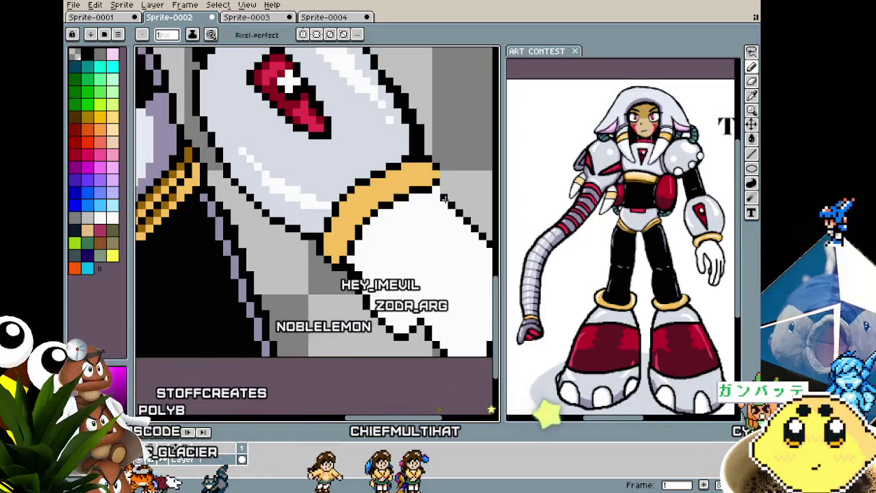
scroll(438, 195, down, 2)
scroll(431, 219, up, 2)
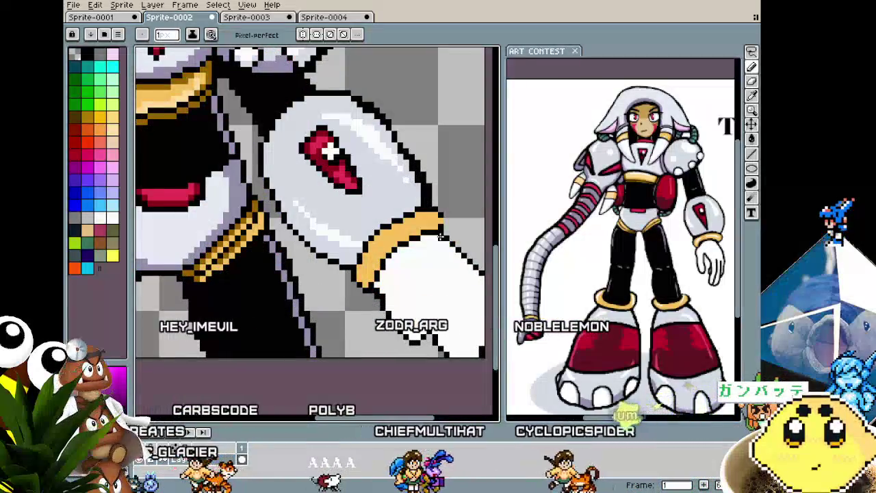
scroll(411, 317, down, 1)
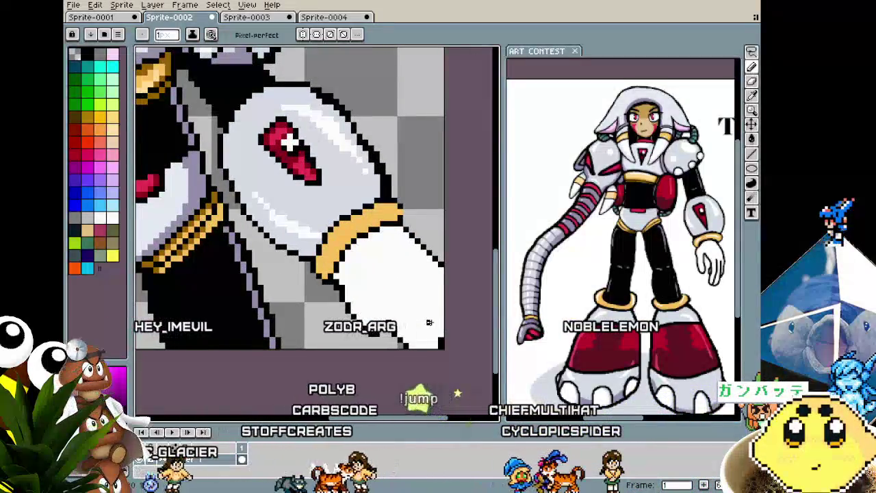
scroll(411, 317, up, 1)
scroll(402, 309, up, 1)
key(ctrl+z)
drag(382, 256, 429, 321)
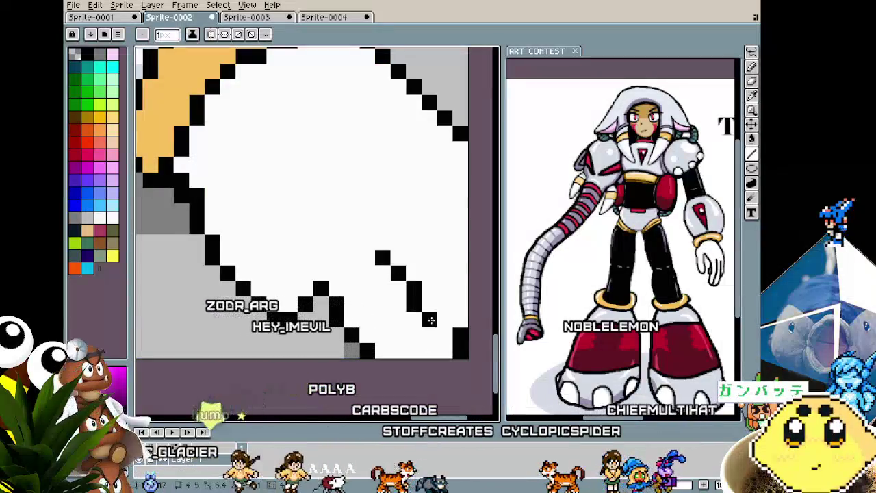
Replace the misplaced line with a new diagonal finger line plus one black pixel.
key(v)
key(ctrl+z)
key(b)
click(336, 274)
key(ctrl+z)
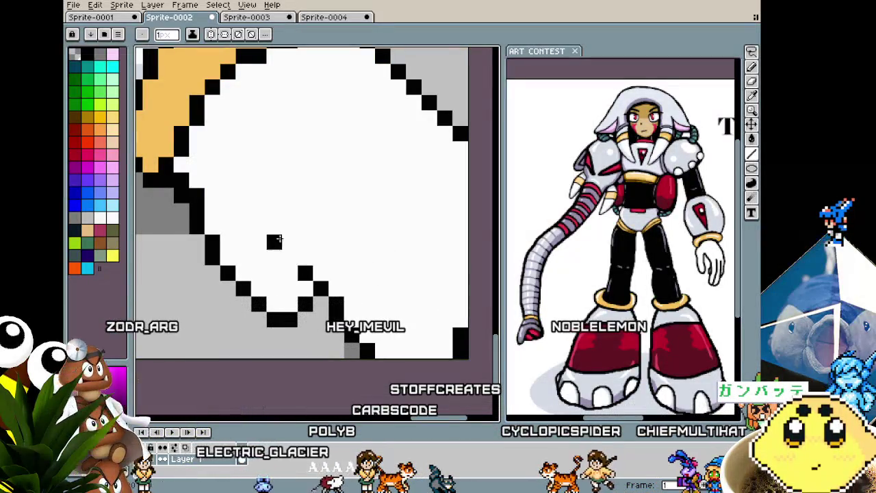
drag(274, 226, 320, 287)
click(274, 195)
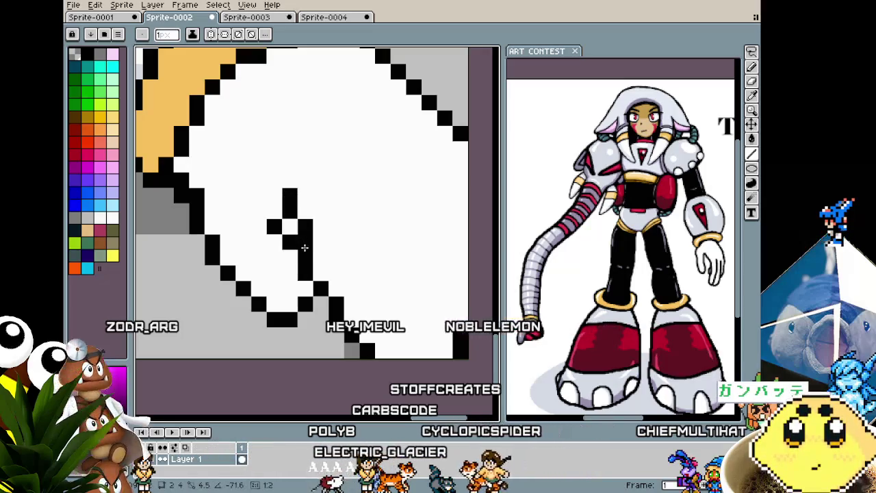
Draw another diagonal black finger line across the glove.
scroll(283, 301, down, 3)
scroll(283, 301, down, 3)
scroll(301, 291, up, 2)
scroll(318, 280, up, 1)
scroll(331, 274, up, 1)
drag(319, 258, 372, 307)
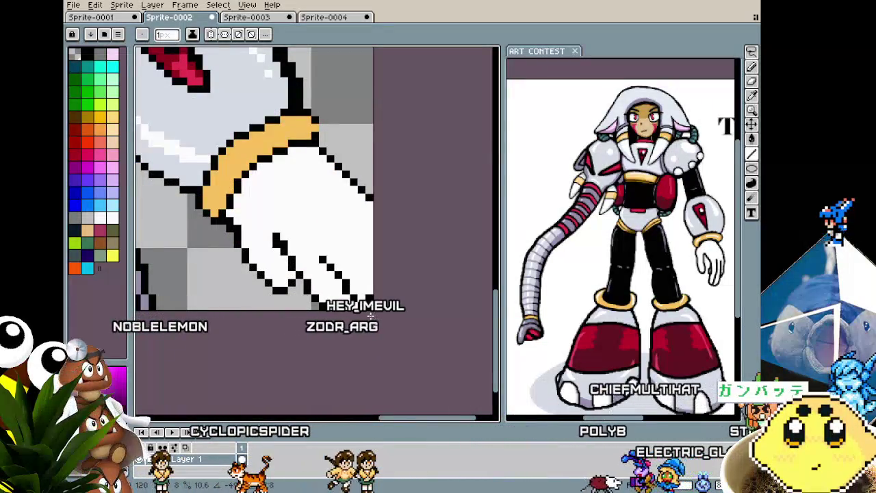
key(alt)
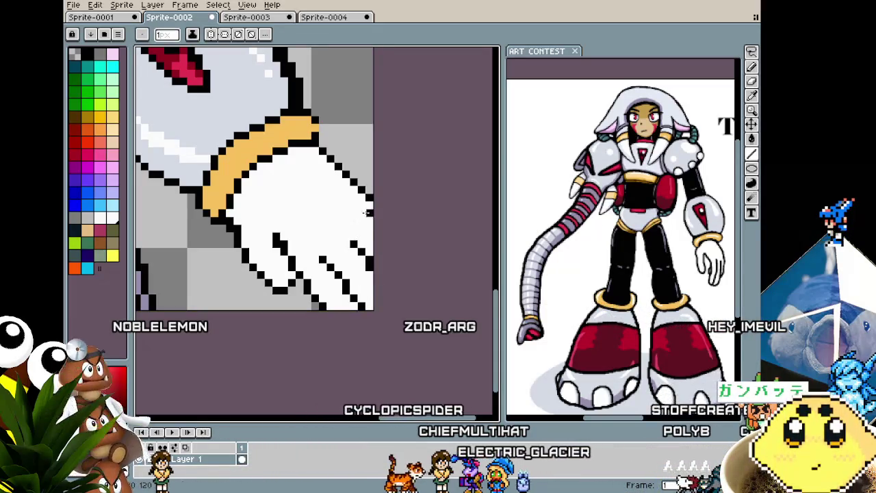
scroll(376, 274, down, 3)
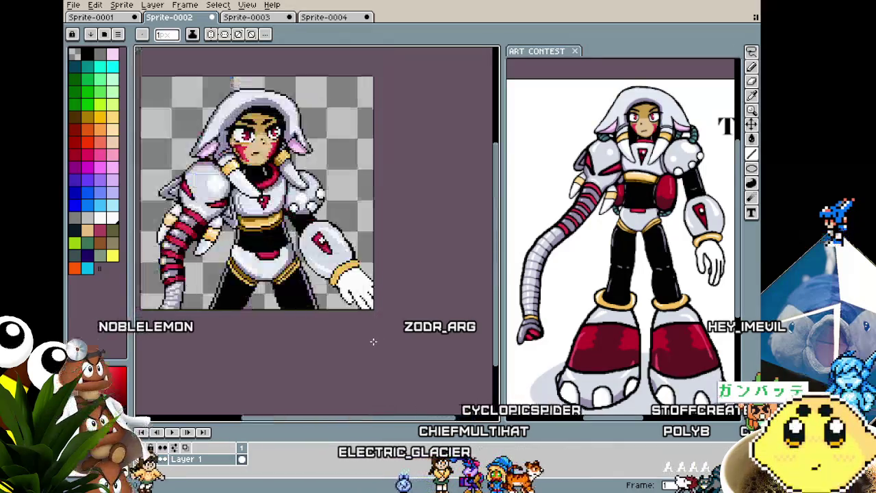
Zoom in on the gold wrist band's upper-right edge to inspect it.
scroll(372, 322, up, 2)
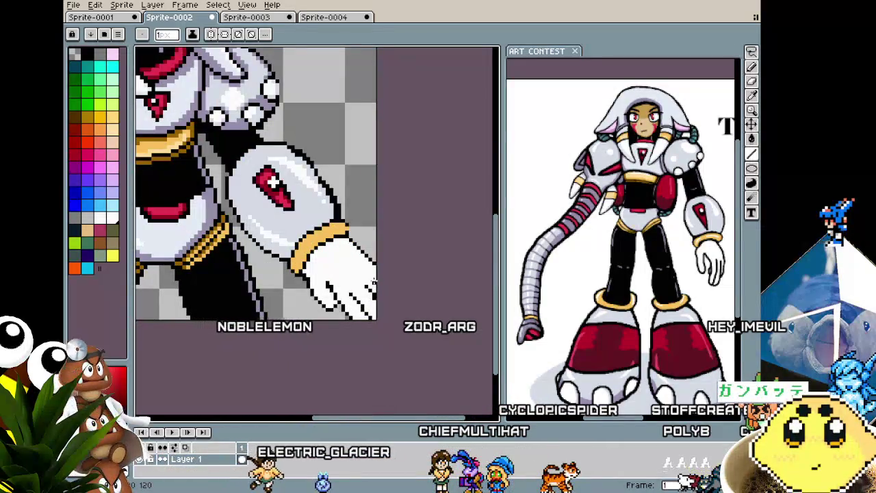
scroll(374, 281, down, 3)
scroll(353, 245, up, 3)
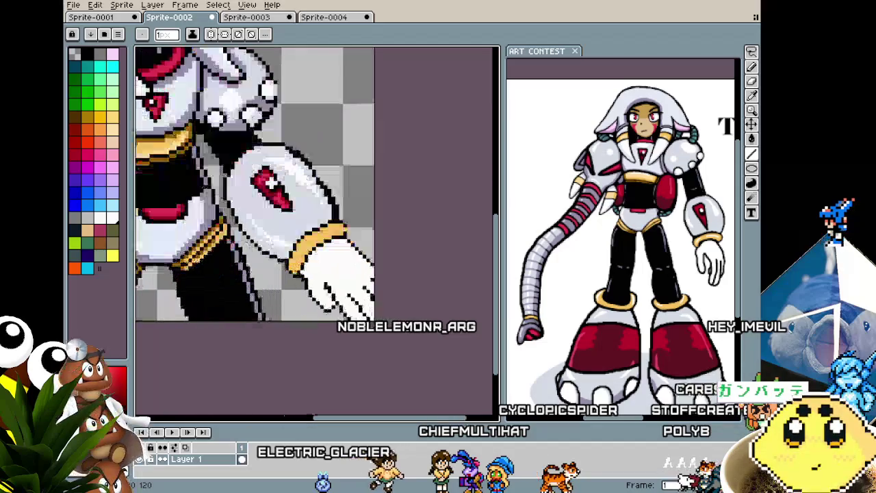
scroll(352, 245, up, 1)
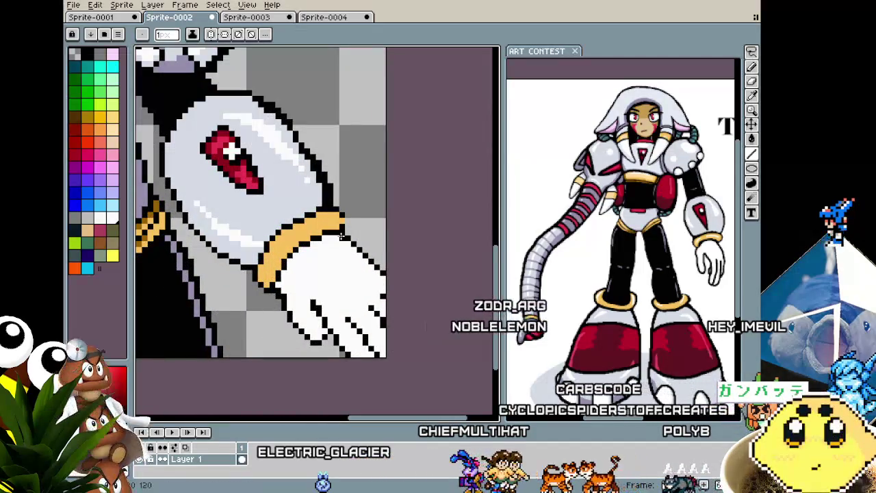
scroll(339, 217, up, 2)
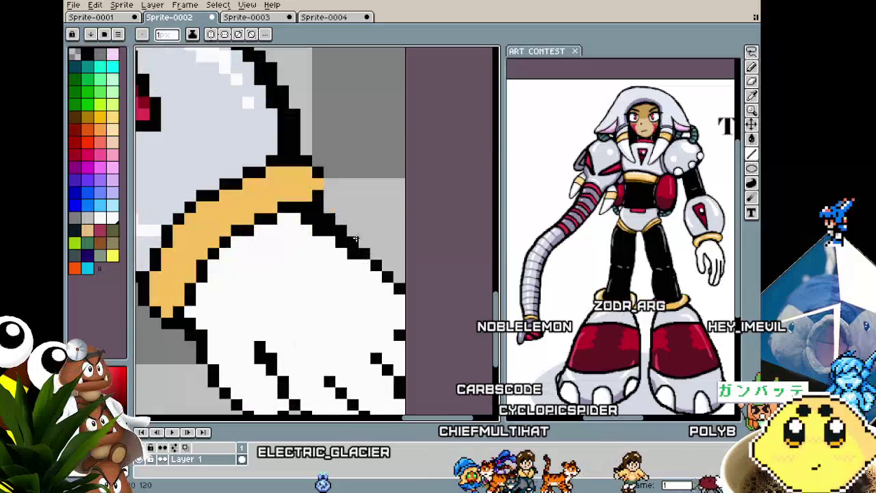
key(alt)
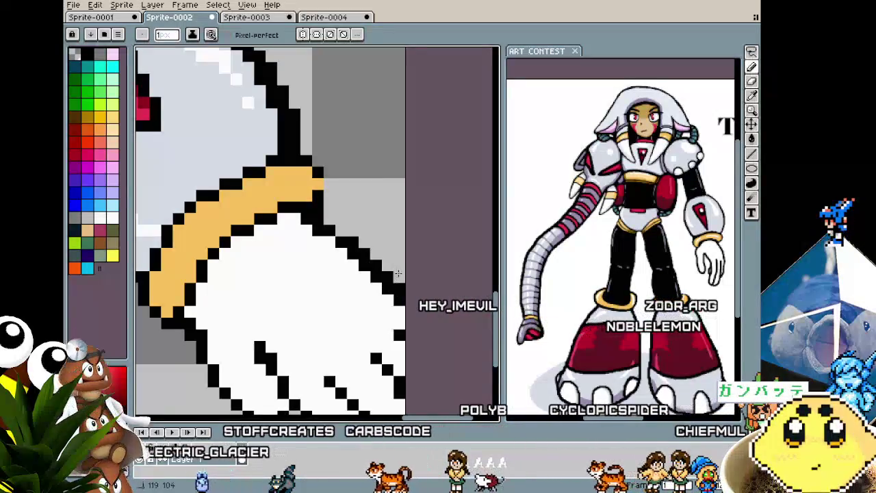
scroll(343, 232, down, 1)
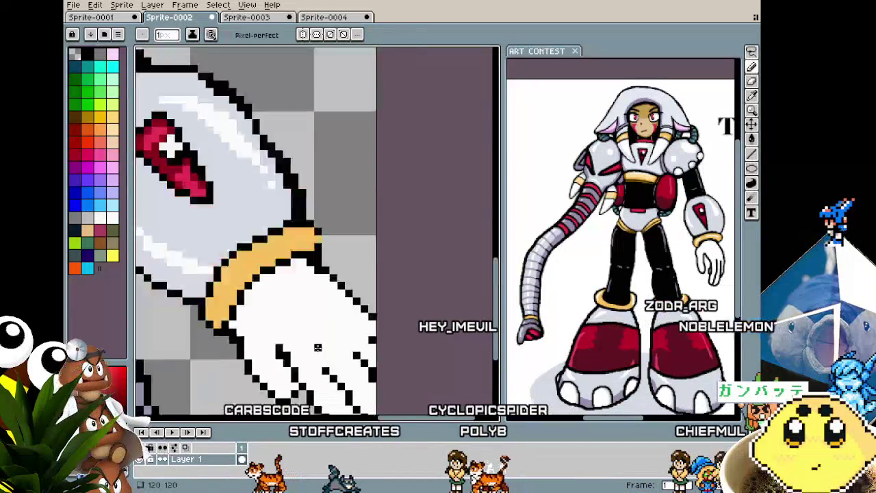
scroll(335, 239, down, 1)
scroll(322, 260, up, 1)
scroll(315, 271, up, 1)
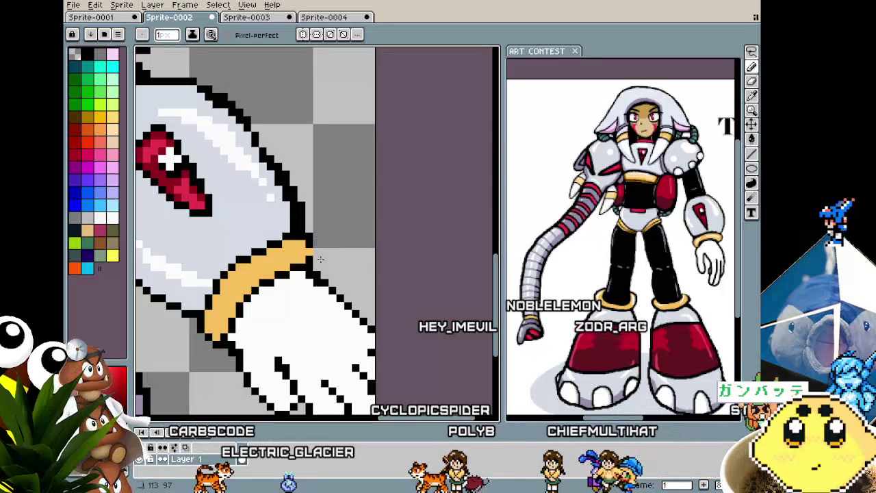
scroll(310, 237, down, 1)
scroll(308, 240, down, 1)
scroll(287, 252, up, 2)
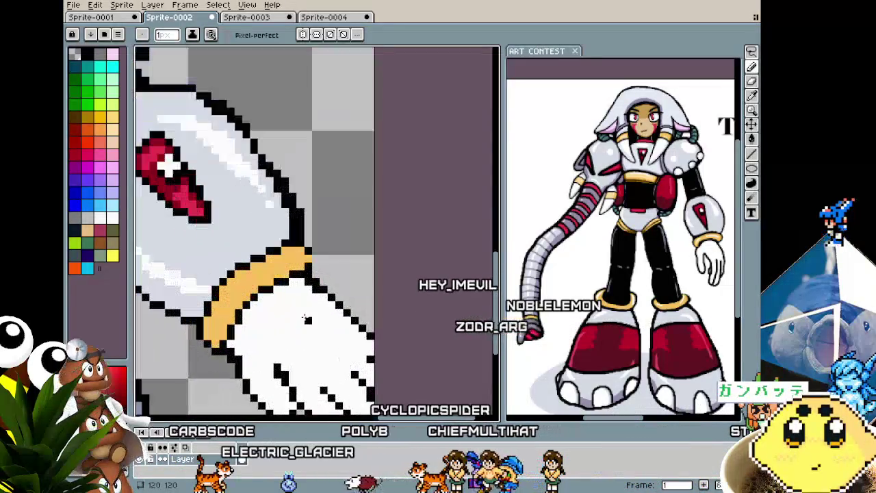
Sample the gold and outline colours and close the band's right end with black pixels.
key(i)
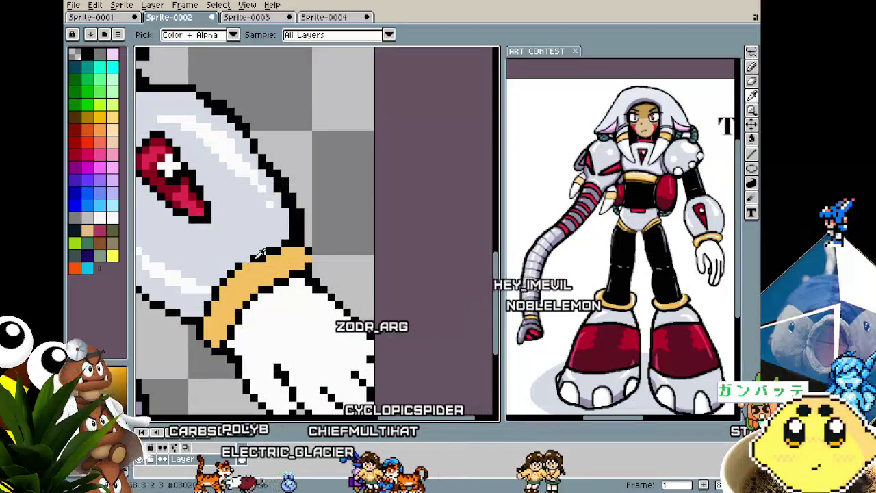
key(b)
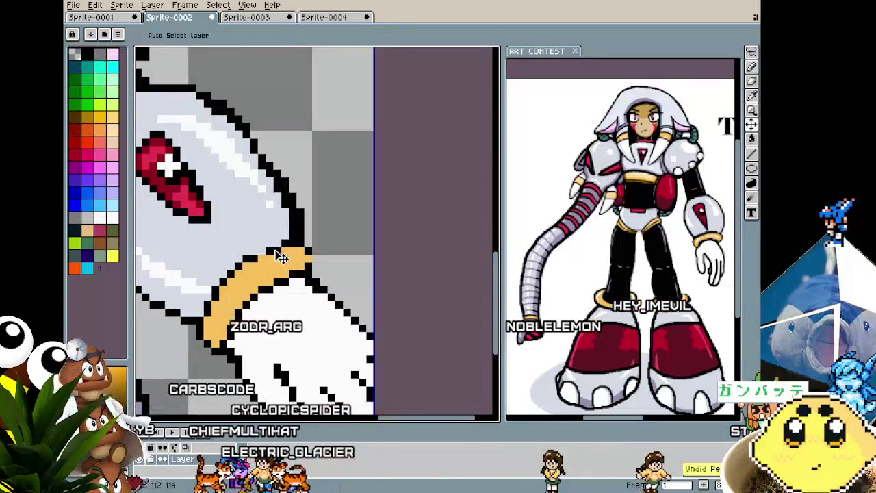
key(i)
key(b)
key(v)
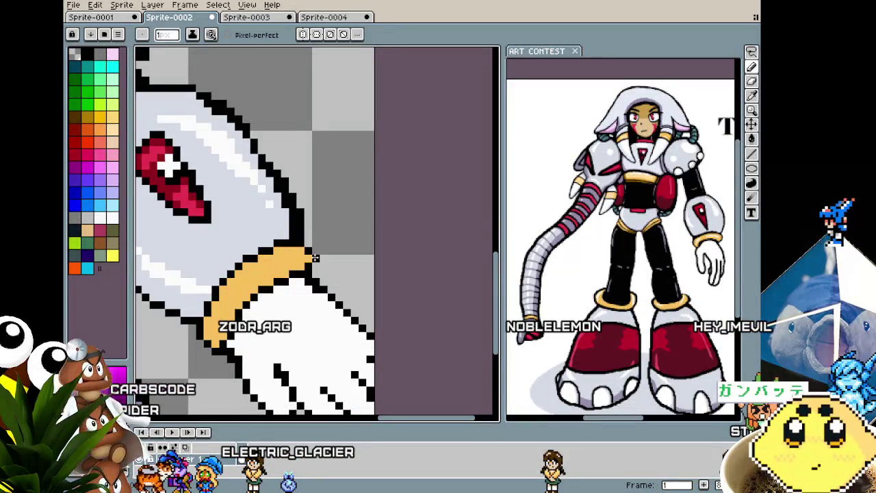
key(b)
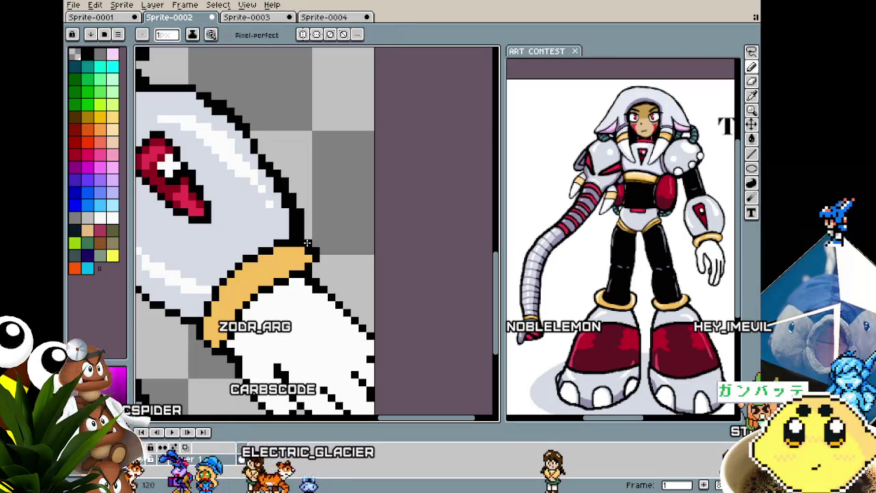
key(i)
key(b)
key(i)
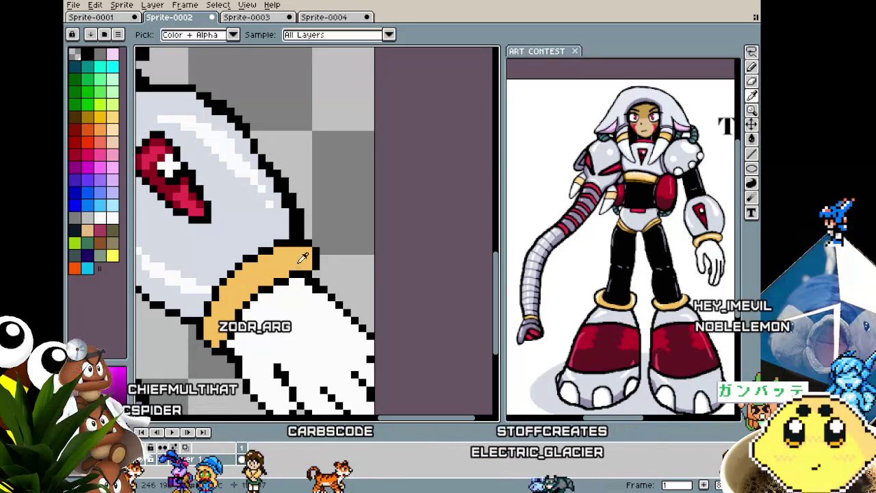
key(b)
scroll(313, 255, down, 4)
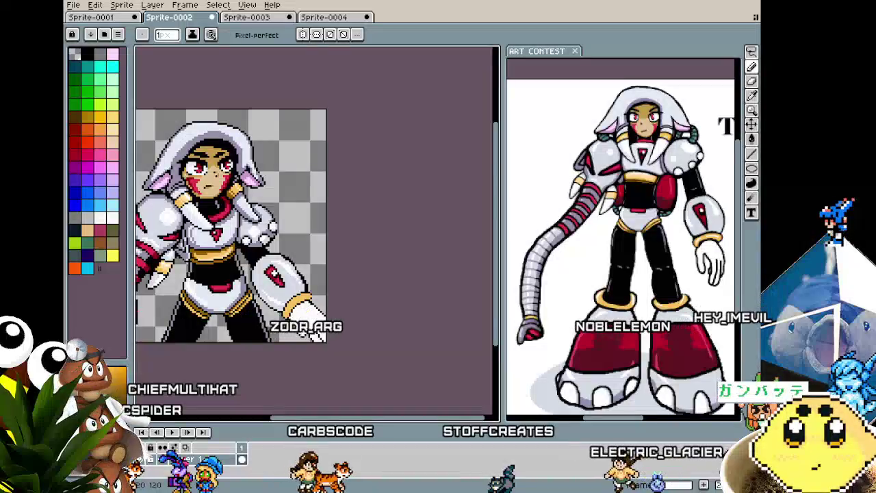
Zoom in on the glove and choose white as the paint colour.
scroll(295, 326, up, 2)
scroll(295, 327, up, 3)
scroll(328, 267, up, 2)
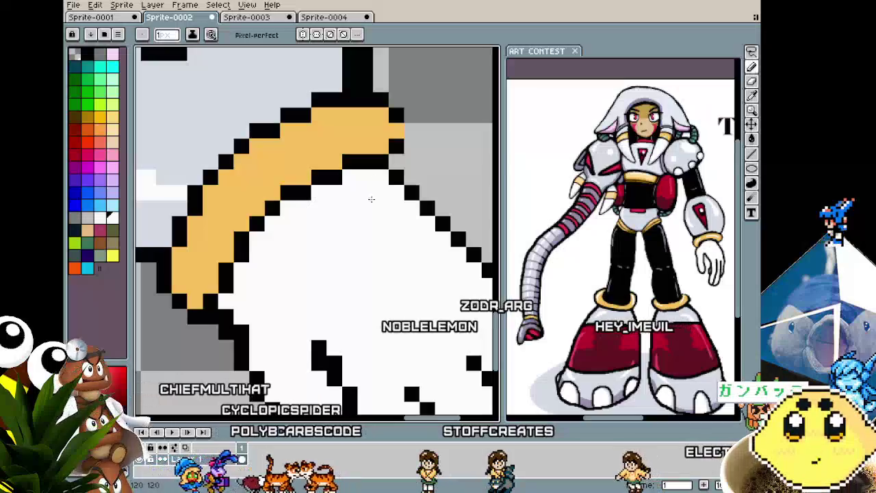
scroll(362, 276, down, 3)
scroll(363, 276, up, 1)
scroll(407, 281, up, 1)
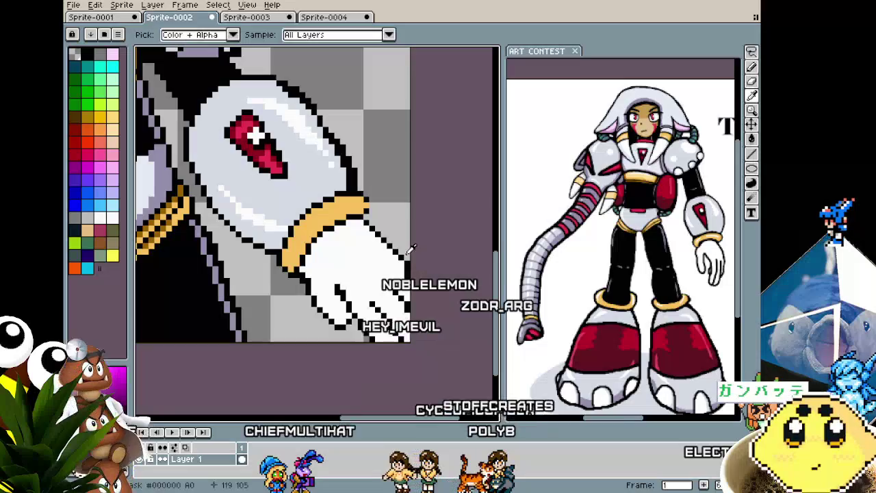
scroll(403, 264, down, 2)
scroll(402, 264, down, 1)
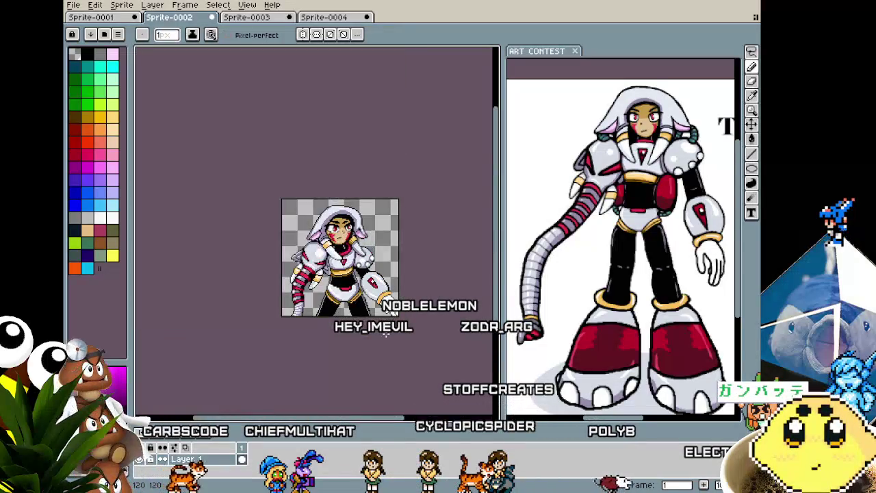
scroll(399, 281, up, 1)
scroll(397, 293, up, 2)
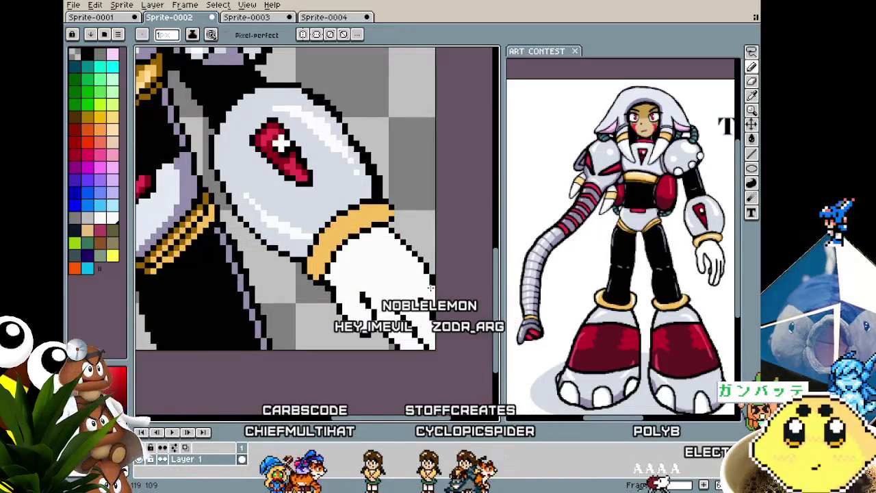
scroll(401, 301, down, 1)
scroll(370, 308, up, 2)
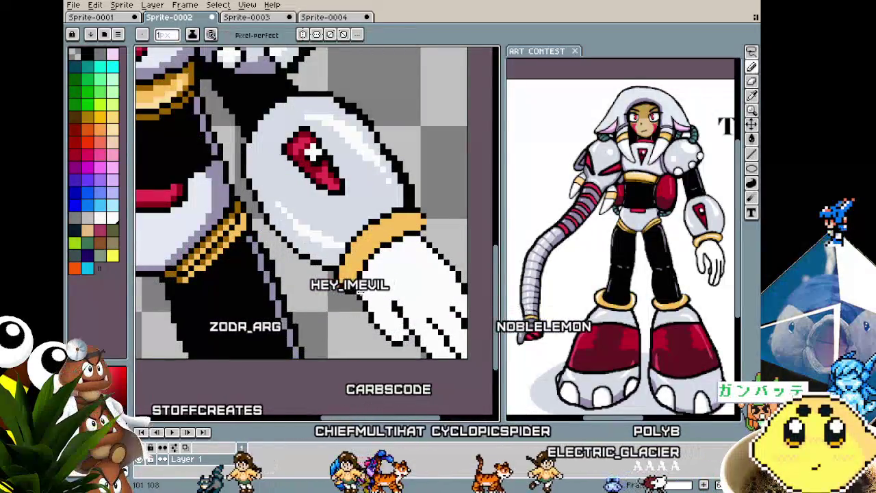
scroll(359, 308, down, 2)
scroll(358, 324, up, 1)
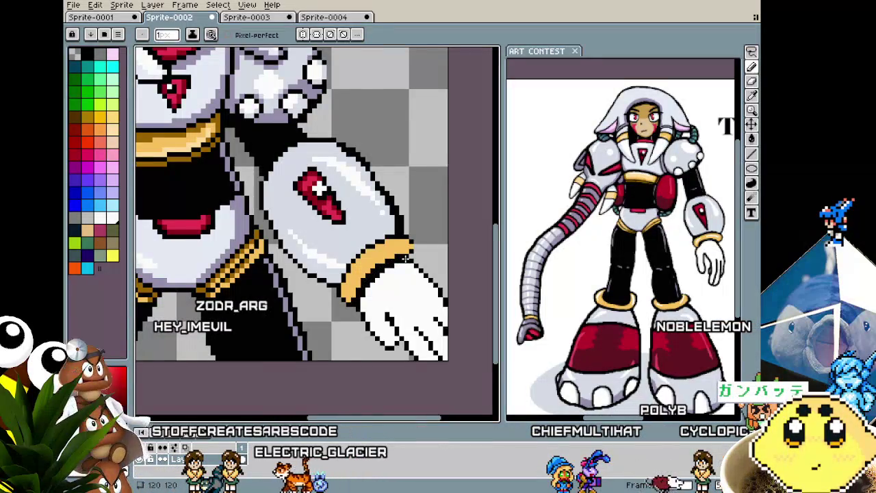
scroll(405, 258, down, 1)
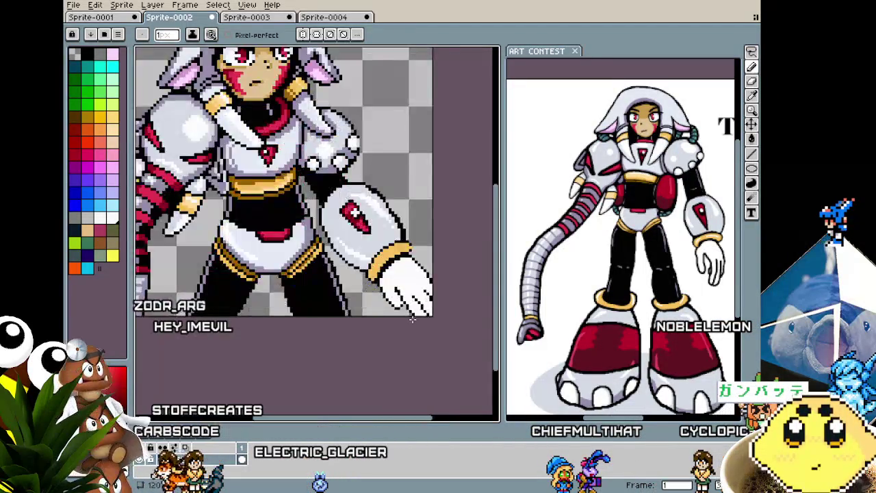
scroll(406, 295, up, 3)
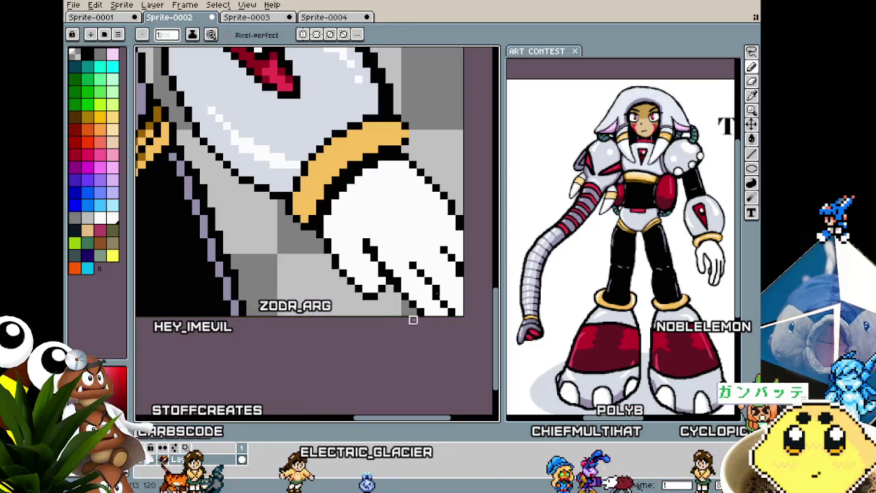
alt+click(455, 313)
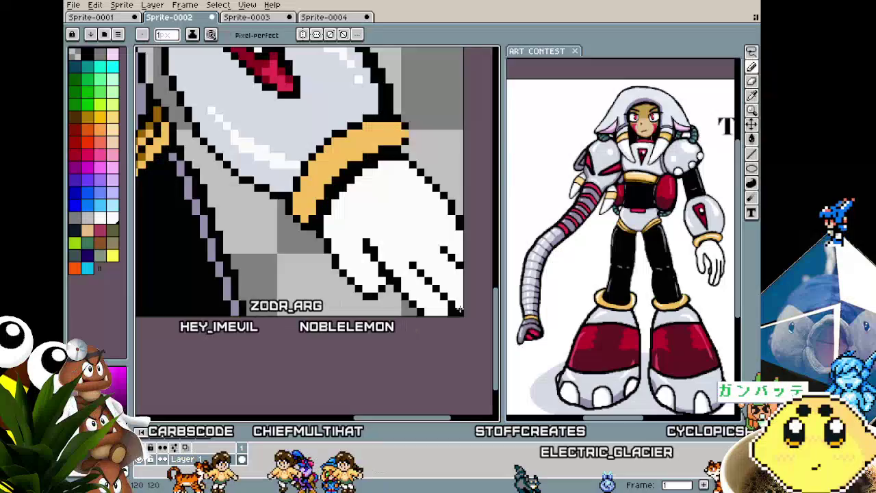
Select the glove's finger area with a rectangular marquee, then return to the pencil.
scroll(441, 332, down, 2)
scroll(441, 331, down, 2)
scroll(440, 330, down, 1)
scroll(439, 330, up, 3)
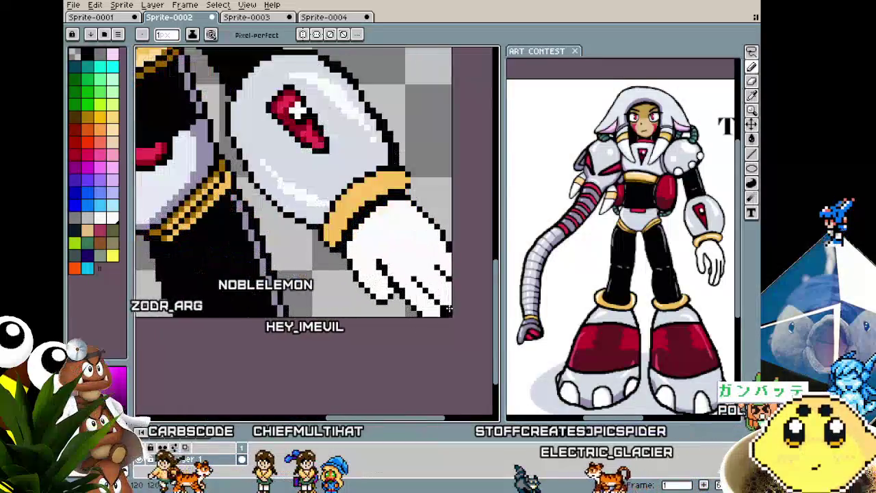
scroll(445, 282, down, 2)
scroll(442, 279, up, 2)
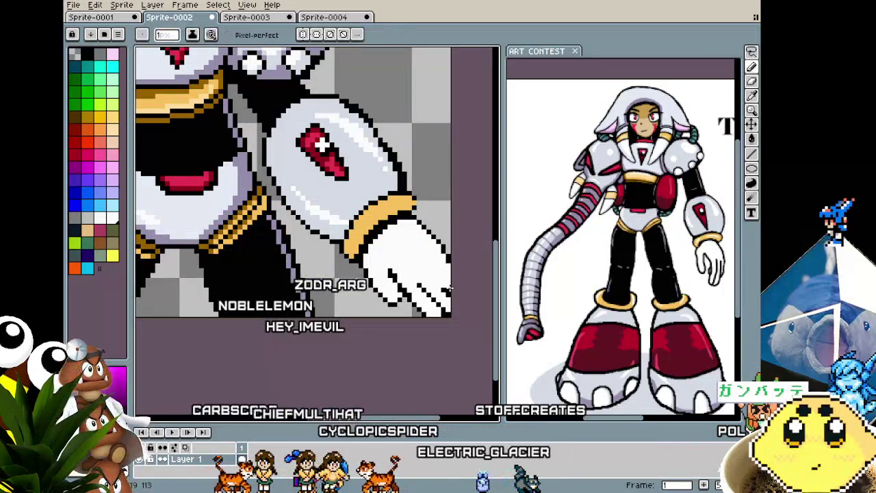
scroll(433, 274, down, 3)
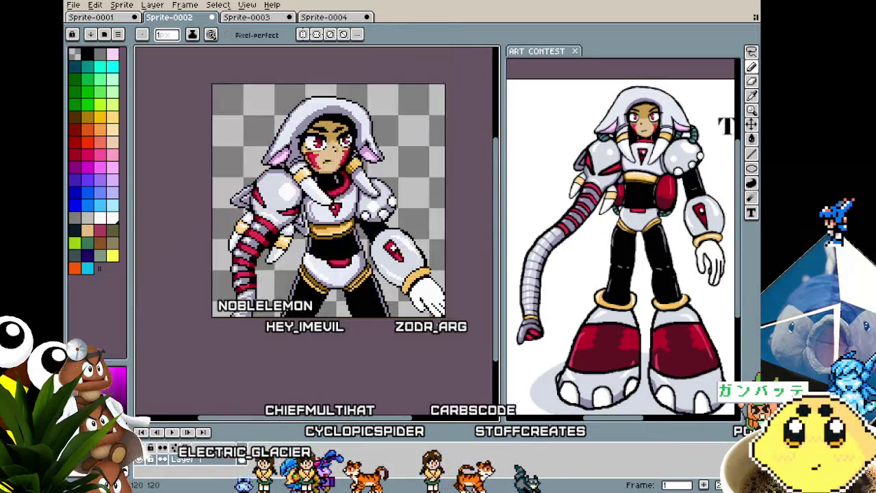
scroll(436, 322, up, 3)
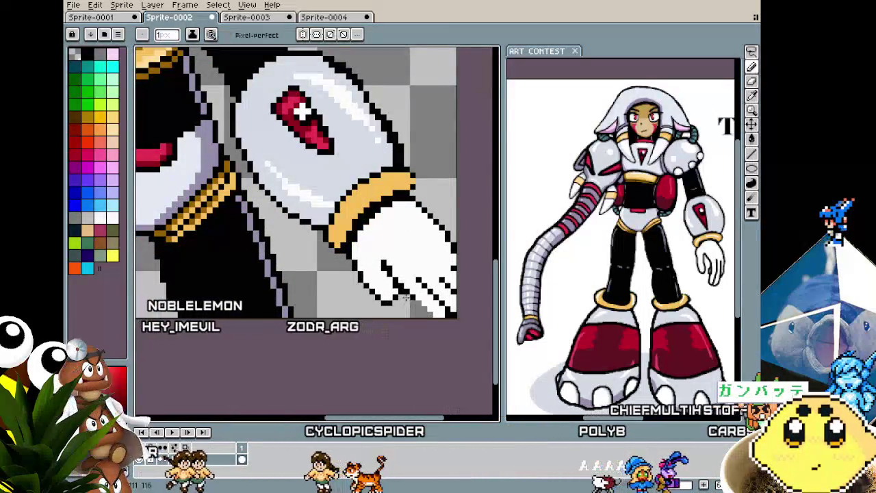
key(m)
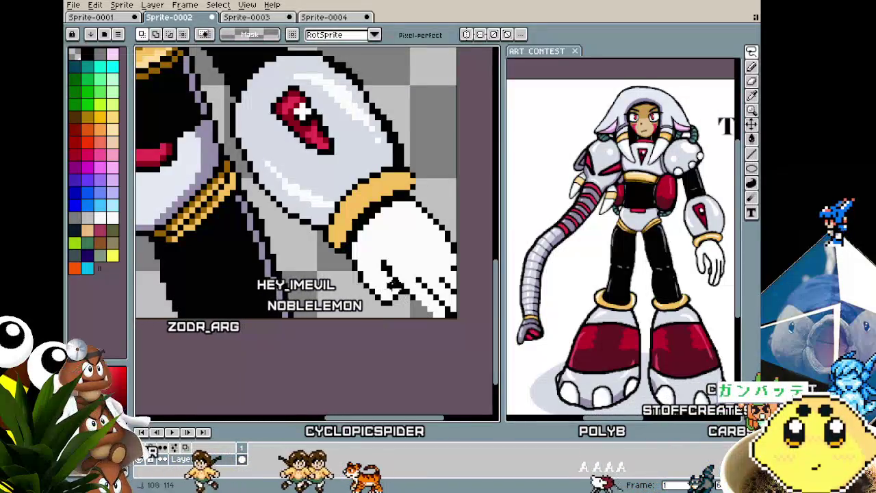
mouse_move(361, 268)
mouse_down()
mouse_move(401, 314)
mouse_move(396, 291)
mouse_move(388, 296)
mouse_up()
key(b)
Draw a black diagonal finger crease on the glove.
scroll(347, 266, up, 2)
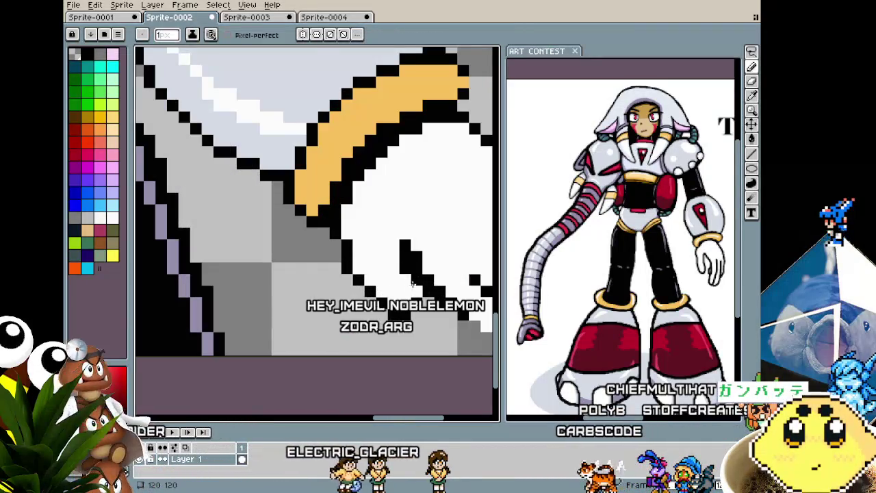
scroll(412, 285, down, 2)
scroll(413, 285, down, 3)
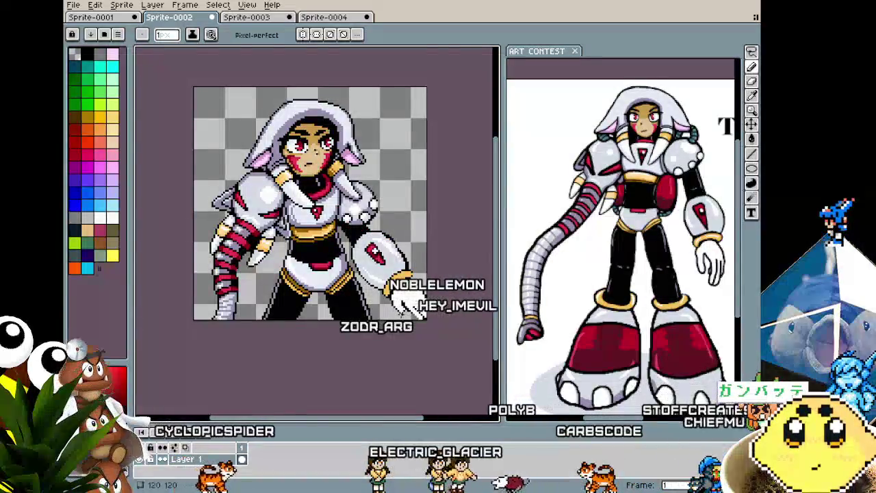
scroll(401, 312, up, 3)
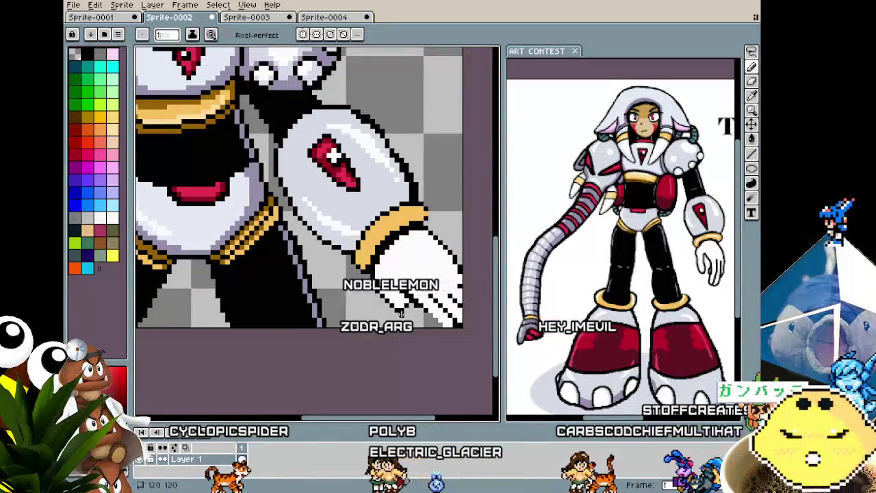
scroll(402, 312, up, 1)
scroll(401, 312, up, 1)
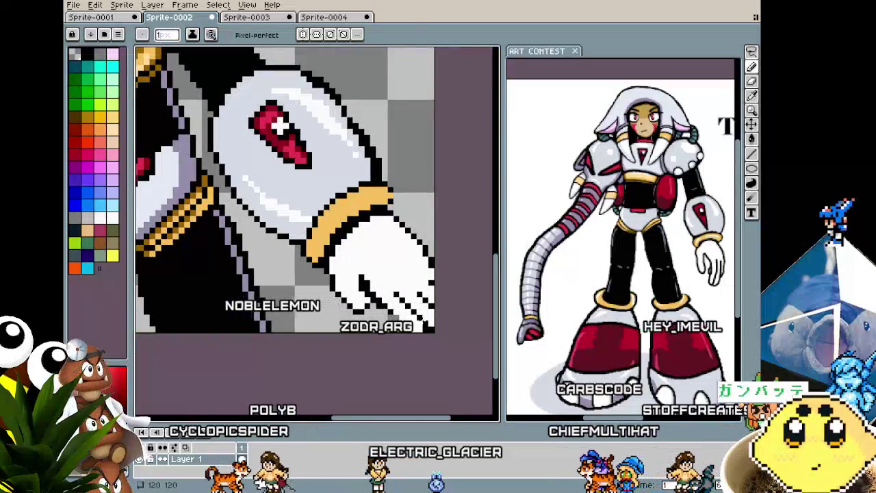
key(b)
key(e)
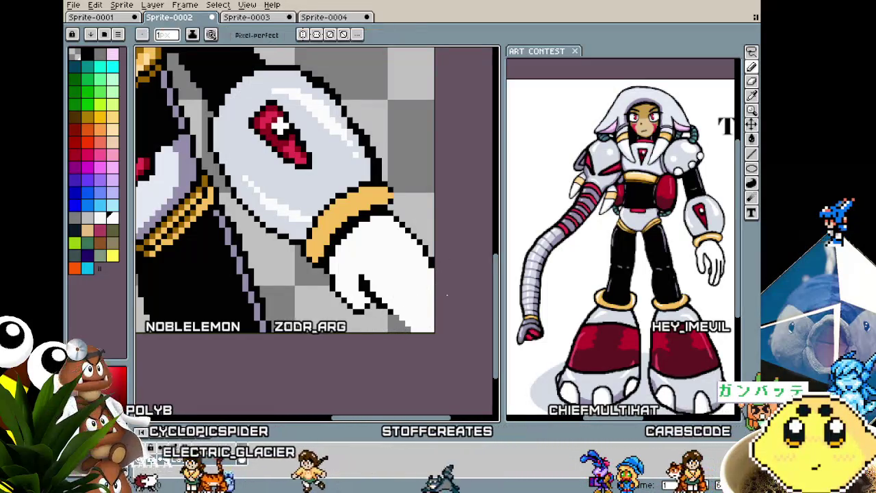
key(b)
key(e)
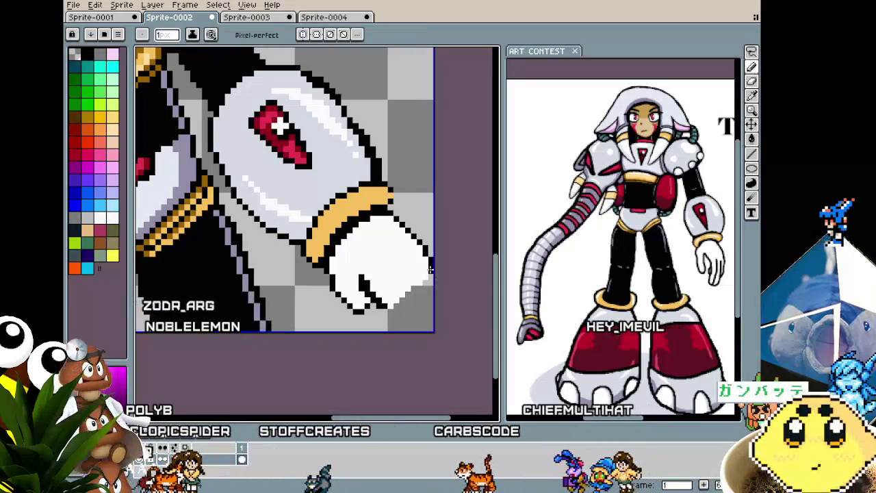
scroll(391, 295, down, 2)
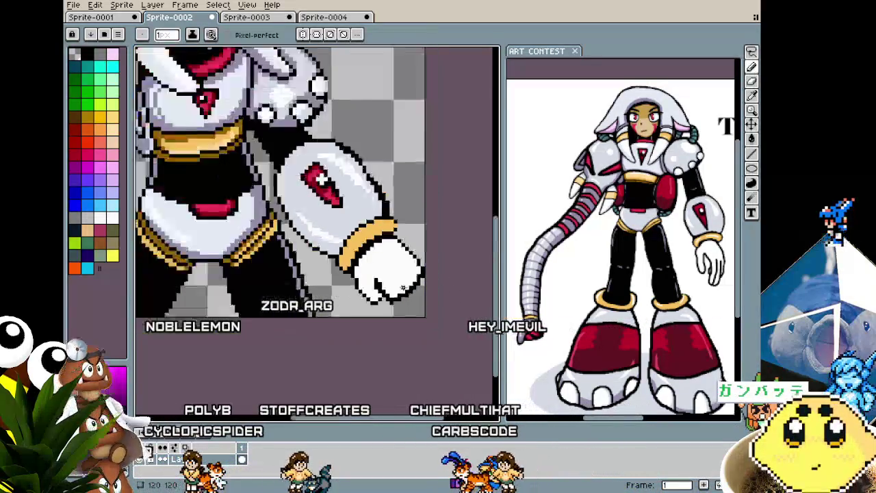
scroll(390, 294, down, 3)
scroll(396, 293, up, 2)
scroll(400, 291, up, 3)
scroll(401, 291, up, 1)
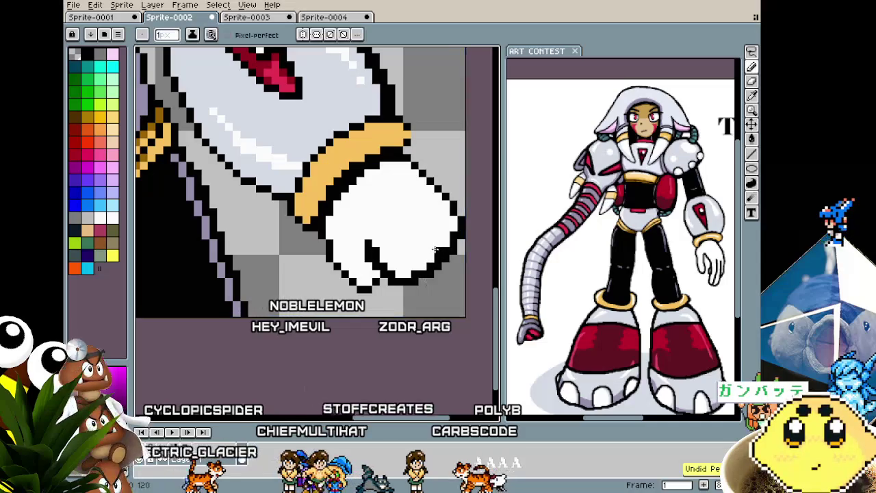
scroll(420, 272, down, 2)
scroll(428, 273, down, 1)
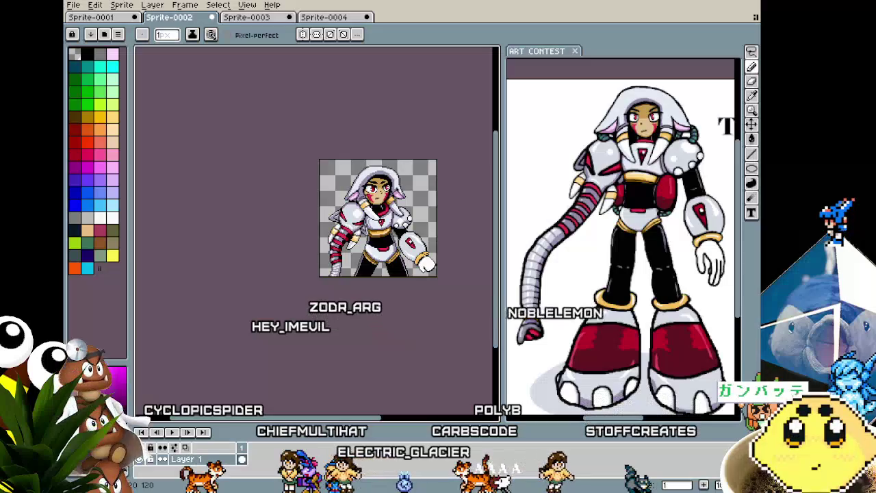
scroll(442, 264, up, 1)
scroll(436, 271, up, 1)
scroll(430, 276, up, 1)
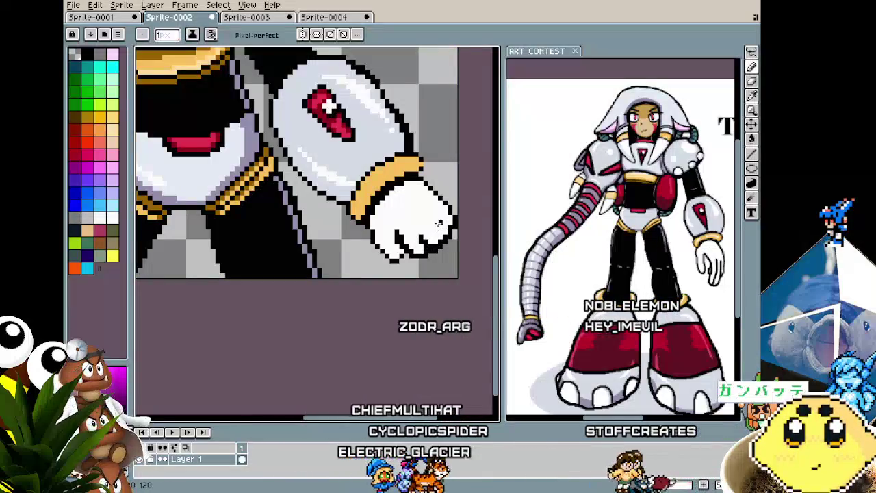
scroll(440, 239, down, 1)
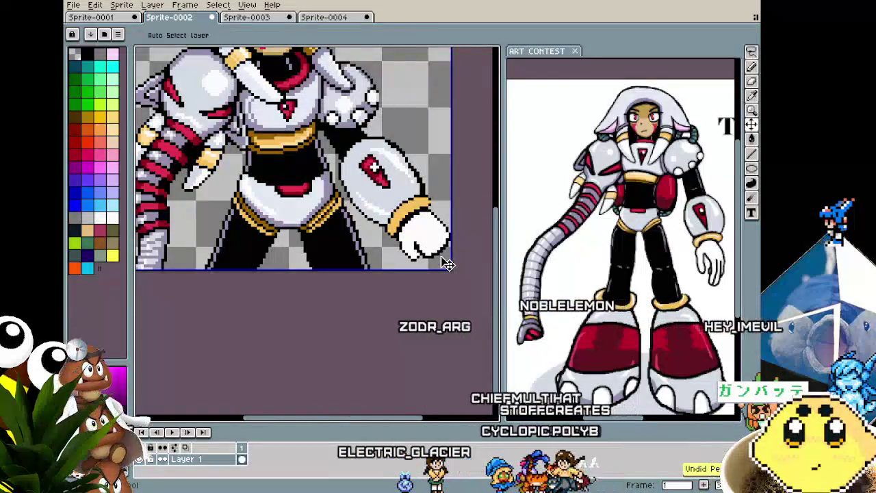
scroll(445, 262, up, 1)
scroll(438, 255, up, 1)
shift+click(438, 243)
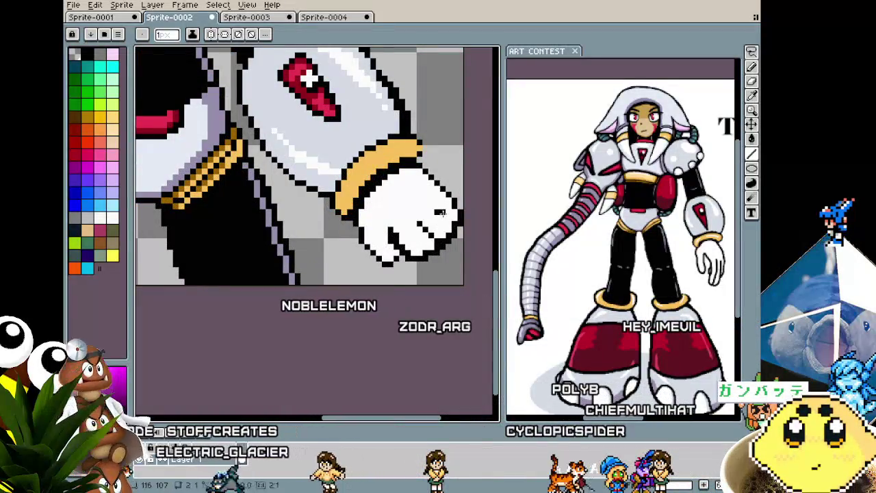
scroll(425, 278, down, 2)
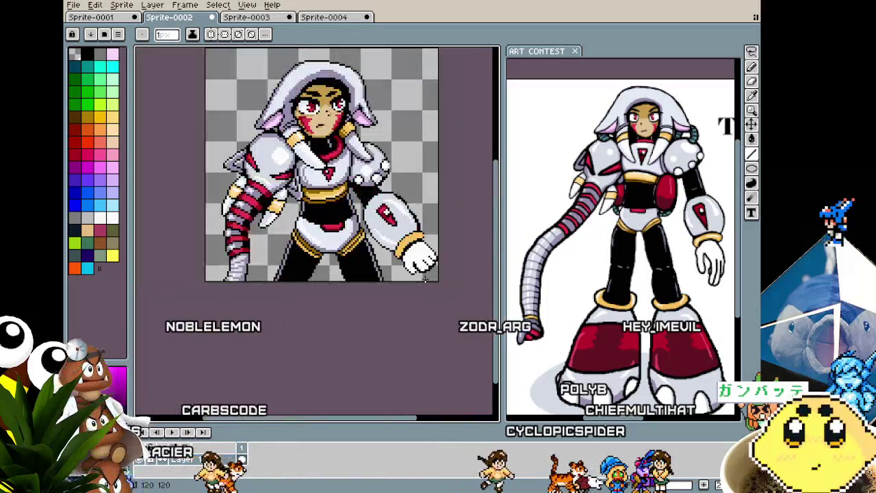
scroll(425, 279, up, 2)
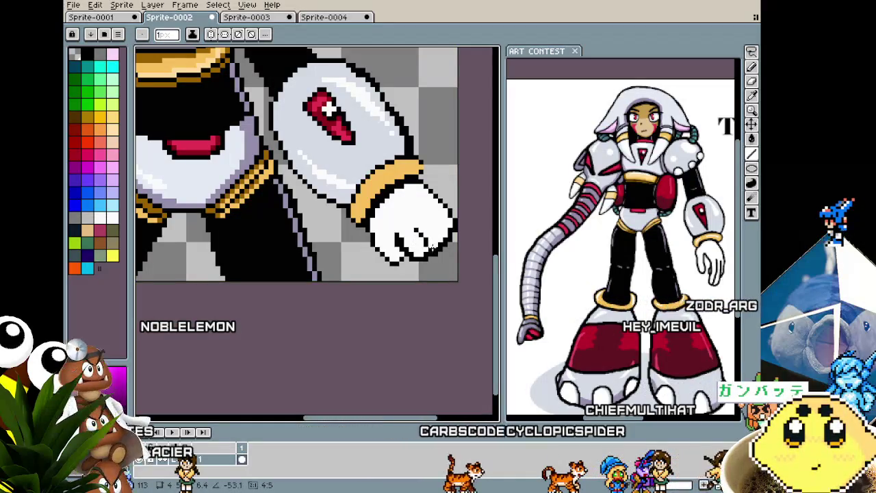
key(b)
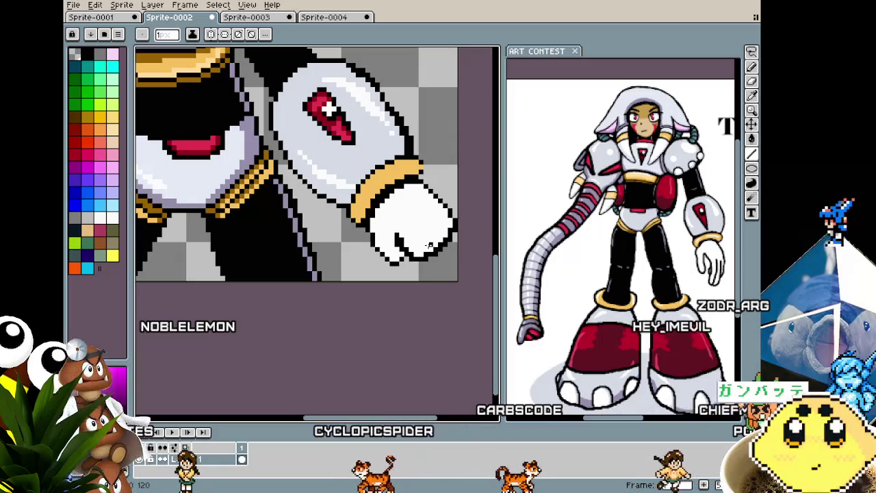
Draw more black finger separations and finger pixels across the glove.
mouse_move(415, 248)
mouse_down()
mouse_move(419, 231)
mouse_move(429, 247)
mouse_up()
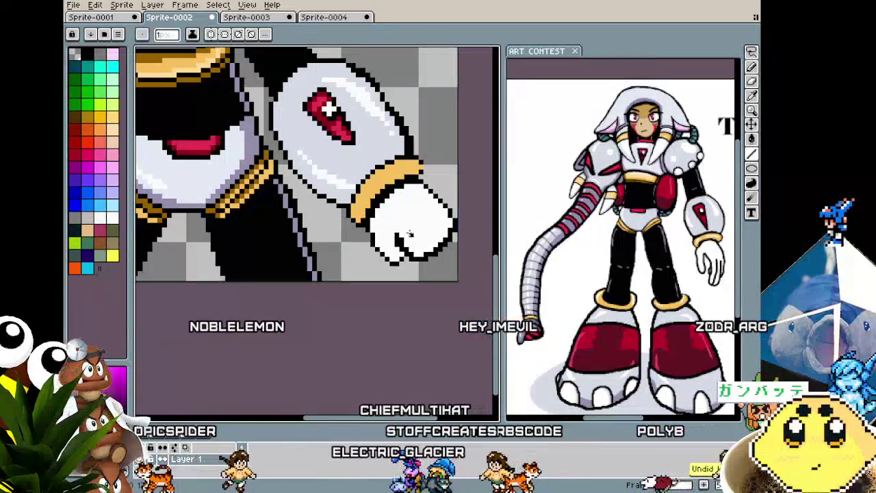
mouse_move(408, 230)
mouse_down()
mouse_move(423, 250)
mouse_move(441, 216)
mouse_up()
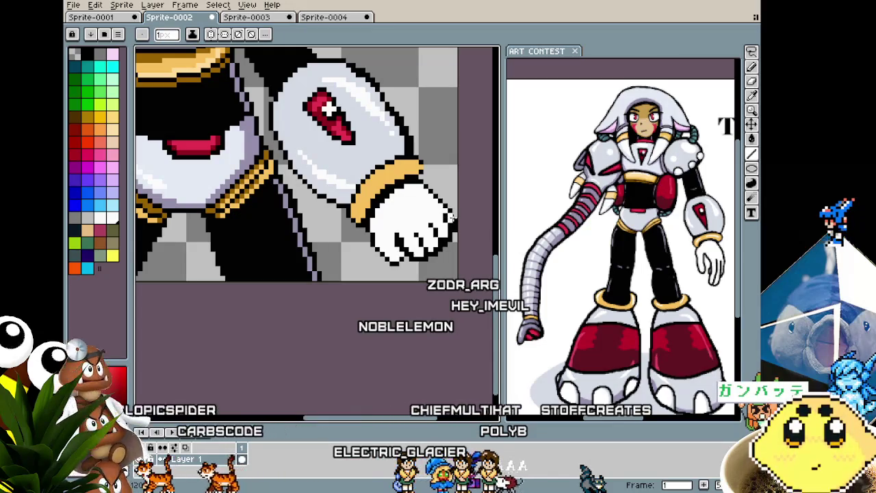
scroll(451, 218, down, 4)
scroll(451, 218, down, 1)
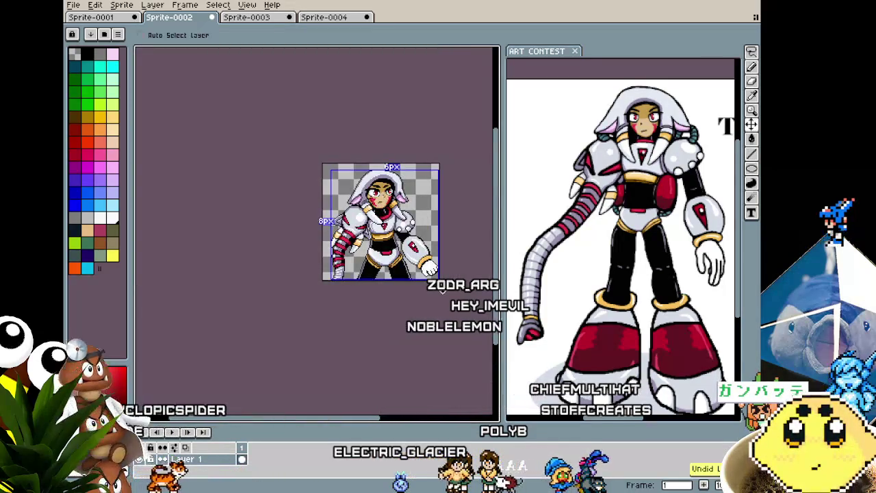
scroll(431, 274, up, 3)
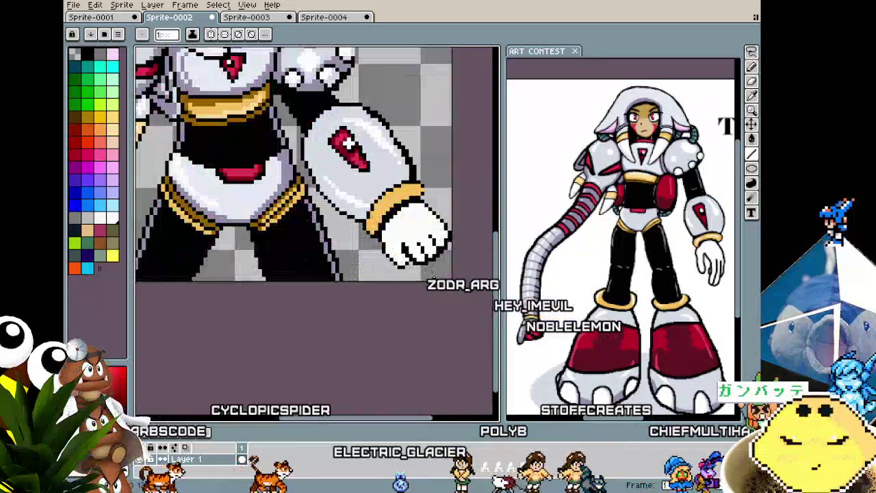
scroll(437, 213, up, 1)
scroll(436, 213, up, 1)
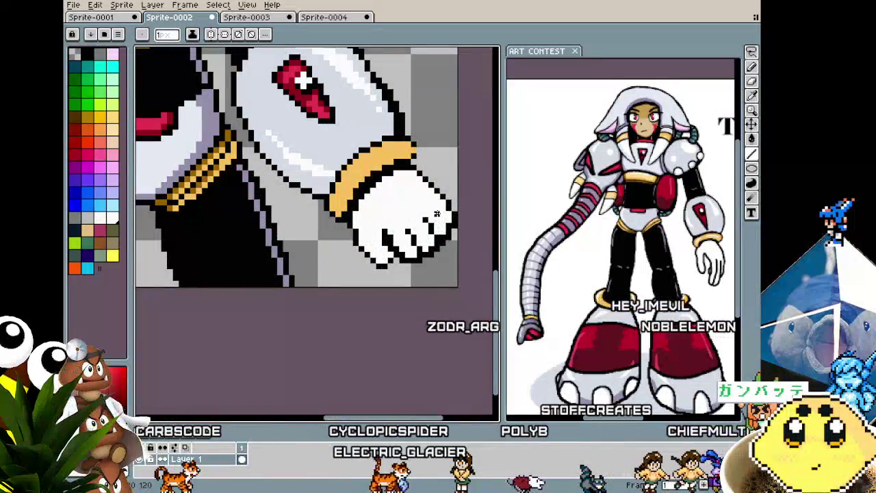
scroll(436, 213, down, 2)
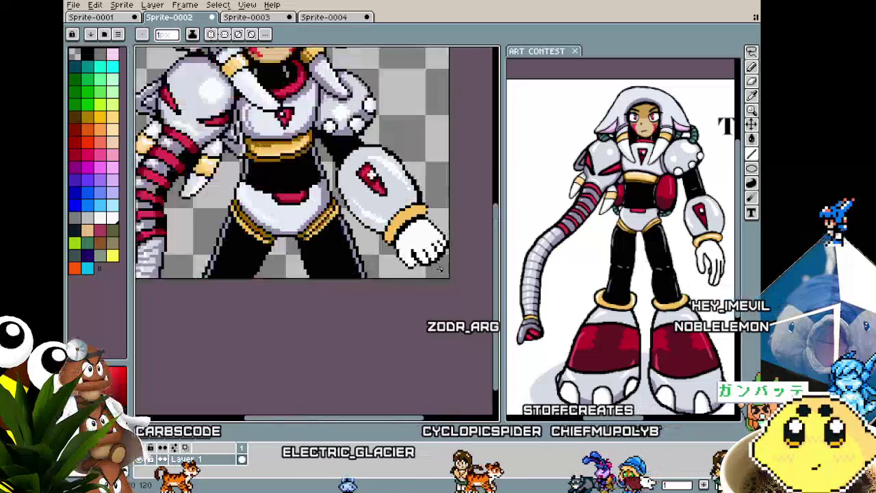
scroll(439, 270, down, 1)
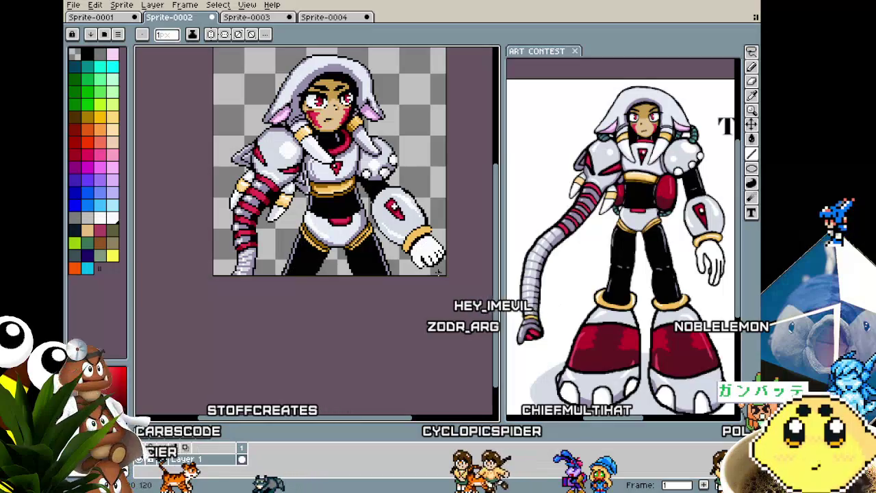
scroll(439, 272, up, 1)
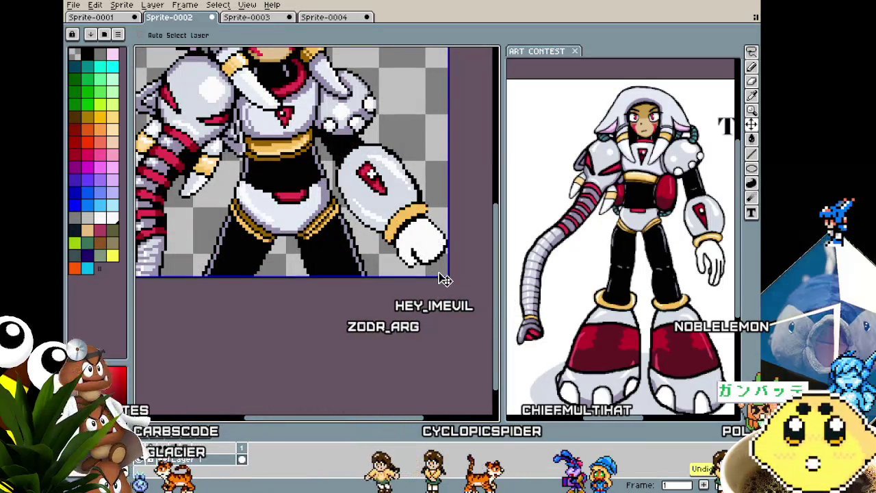
scroll(444, 279, up, 1)
scroll(442, 206, up, 1)
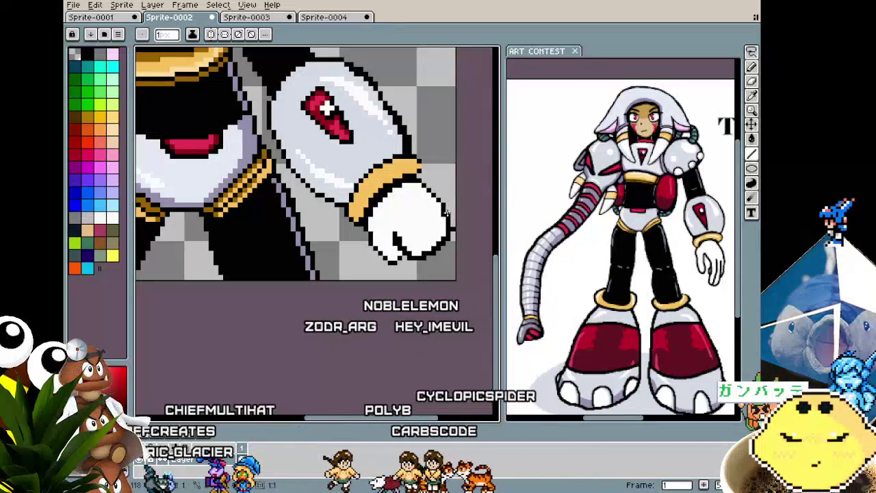
Paint over the extra finger lines in white, leaving one curved thumb line.
alt+click(443, 232)
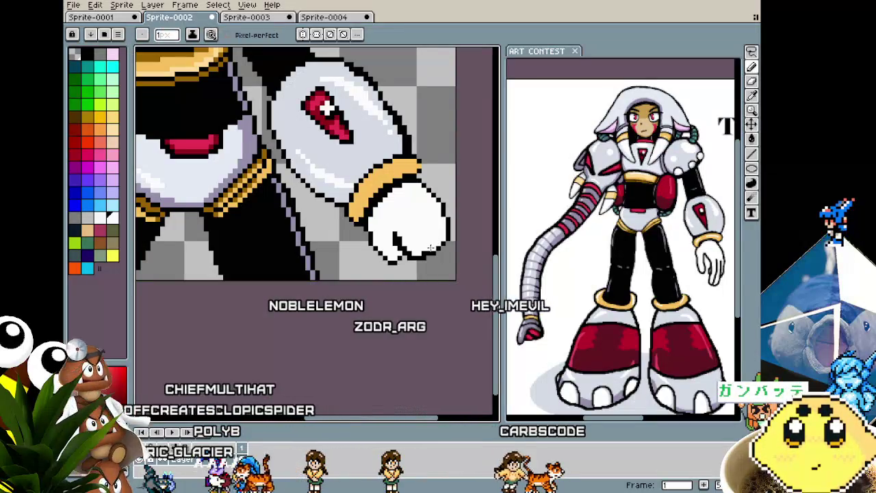
scroll(397, 310, down, 3)
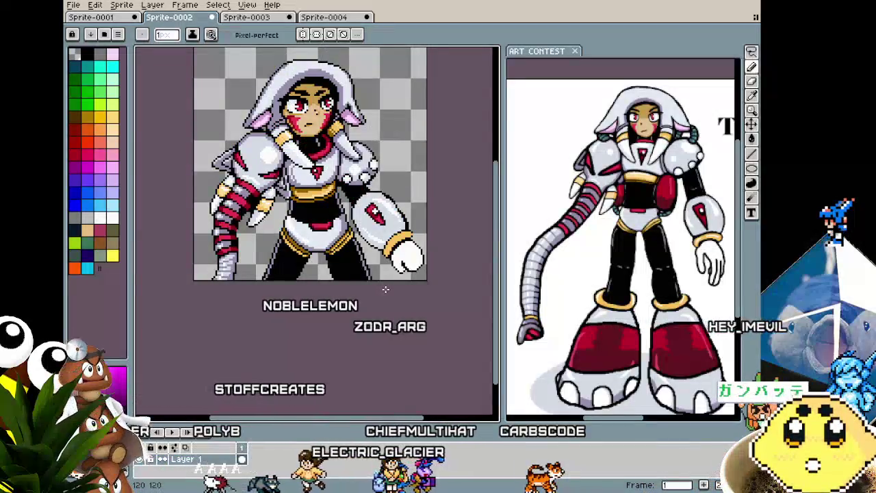
scroll(414, 279, up, 2)
scroll(413, 279, up, 1)
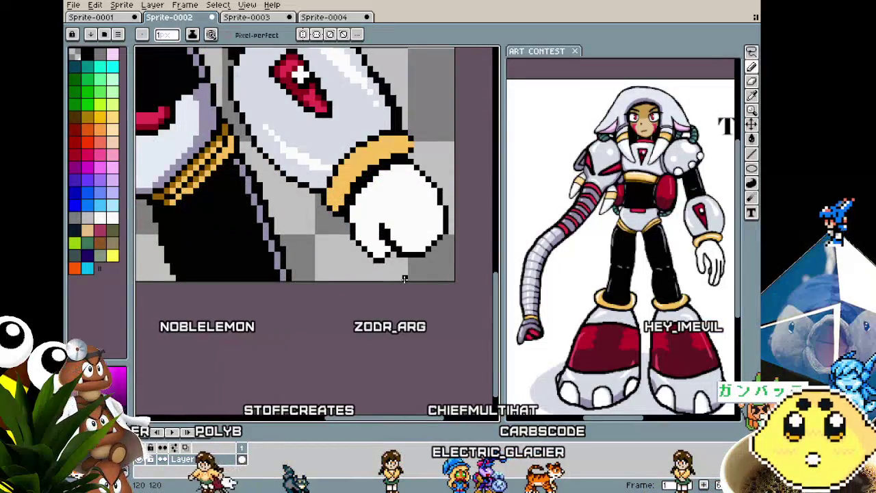
scroll(404, 278, down, 2)
scroll(405, 279, down, 1)
scroll(405, 279, up, 1)
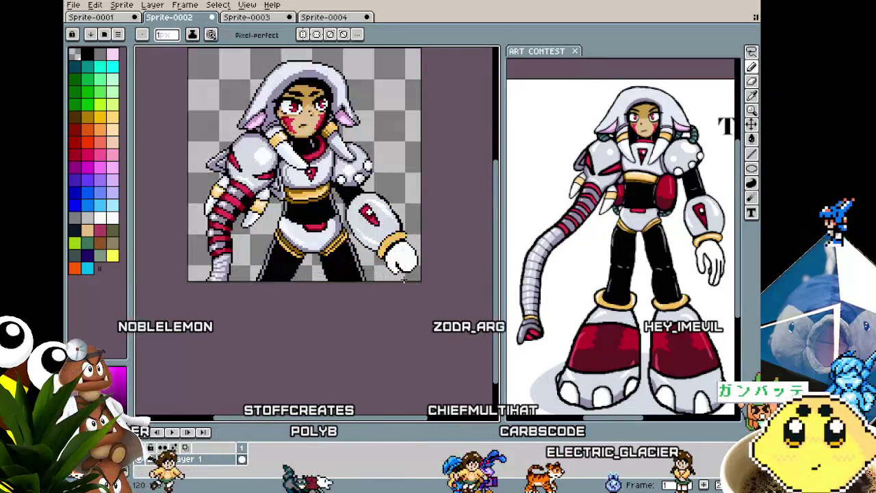
scroll(404, 279, up, 2)
scroll(404, 278, up, 1)
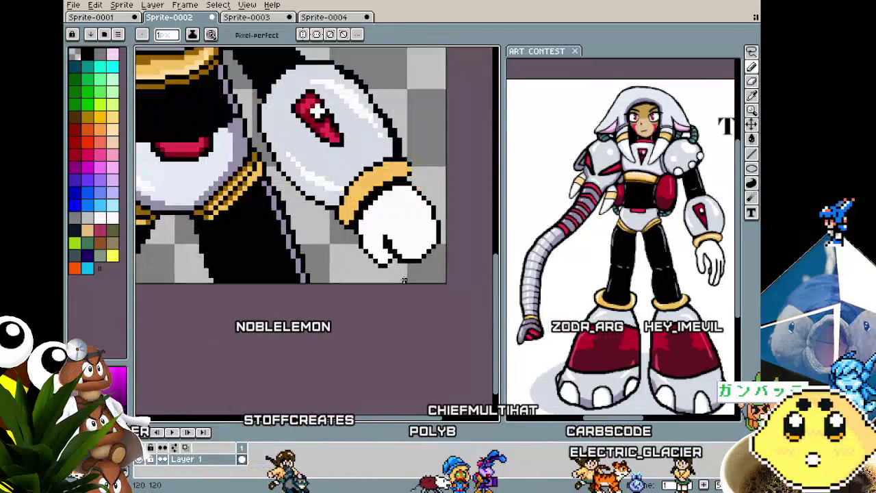
scroll(404, 279, down, 1)
scroll(404, 279, down, 1)
scroll(394, 281, down, 2)
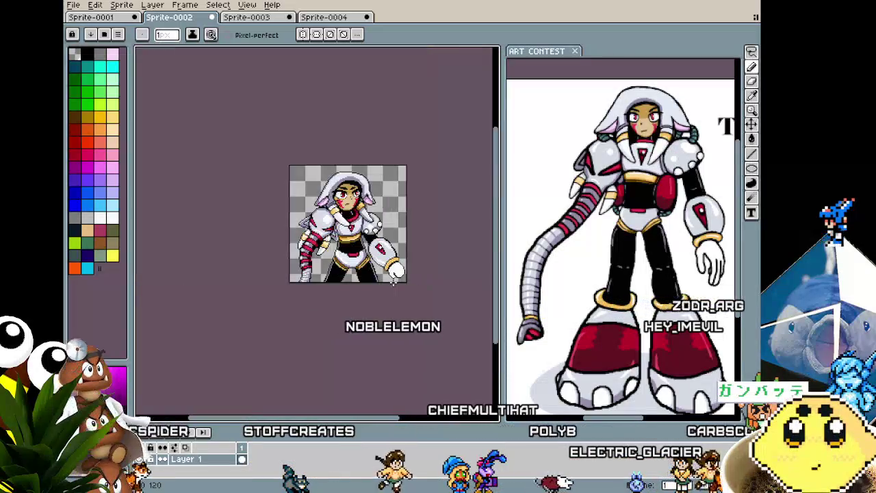
scroll(394, 280, up, 1)
scroll(362, 264, up, 2)
Select the gold hip band by colour and draw a diagonal stroke along it.
drag(361, 265, 321, 272)
key(w)
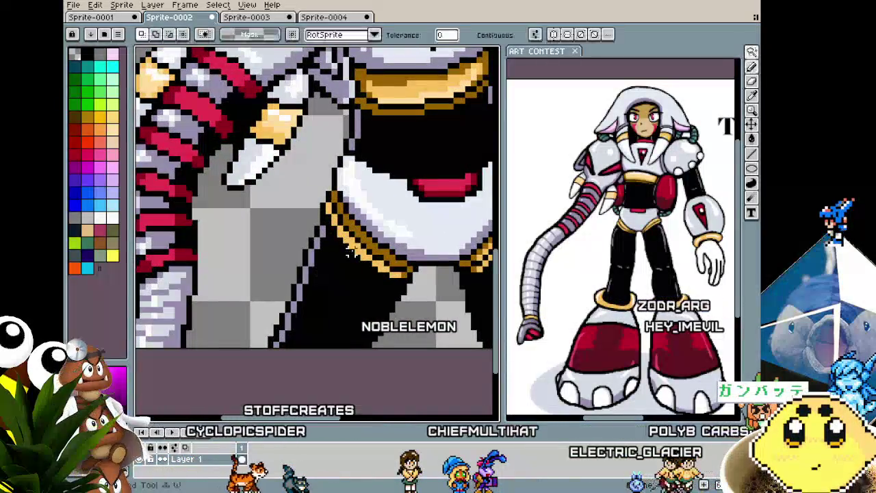
click(404, 271)
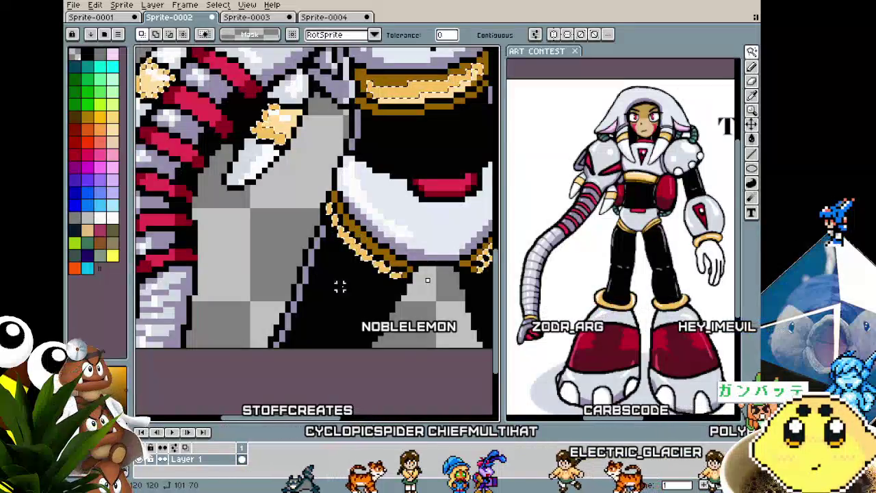
key(b)
scroll(336, 284, up, 1)
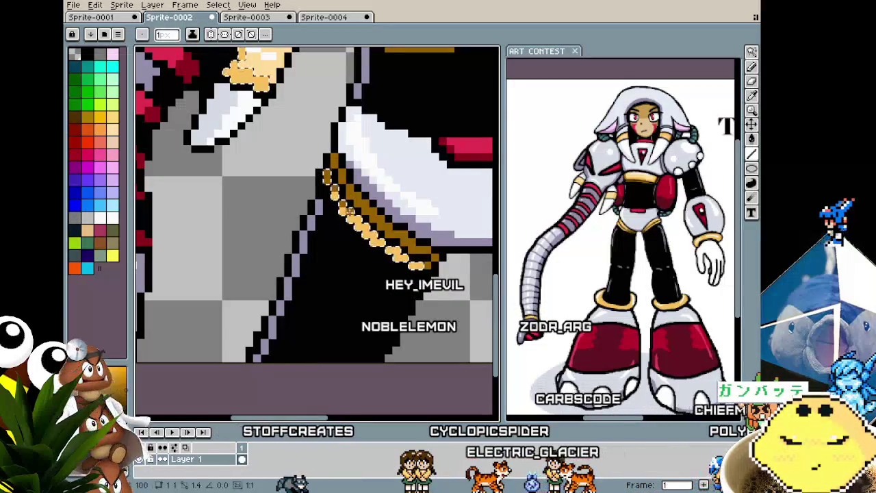
drag(350, 214, 375, 234)
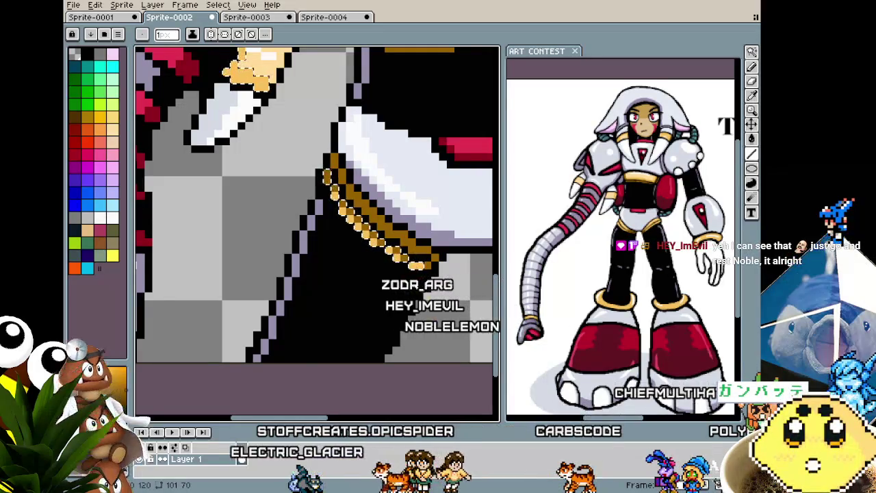
Undo the hip band stroke and sample a colour from the sprite.
scroll(431, 337, down, 2)
scroll(432, 337, down, 1)
scroll(431, 336, down, 1)
scroll(431, 336, up, 1)
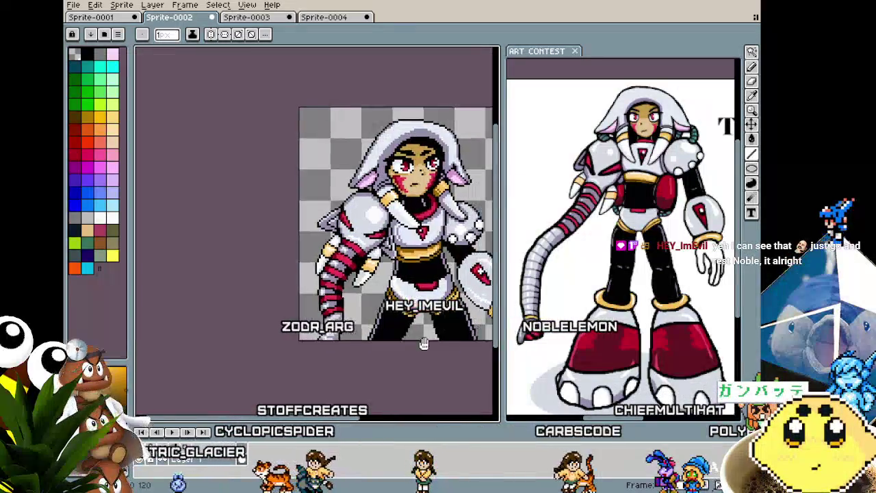
scroll(404, 318, up, 1)
scroll(373, 301, up, 1)
key(i)
key(b)
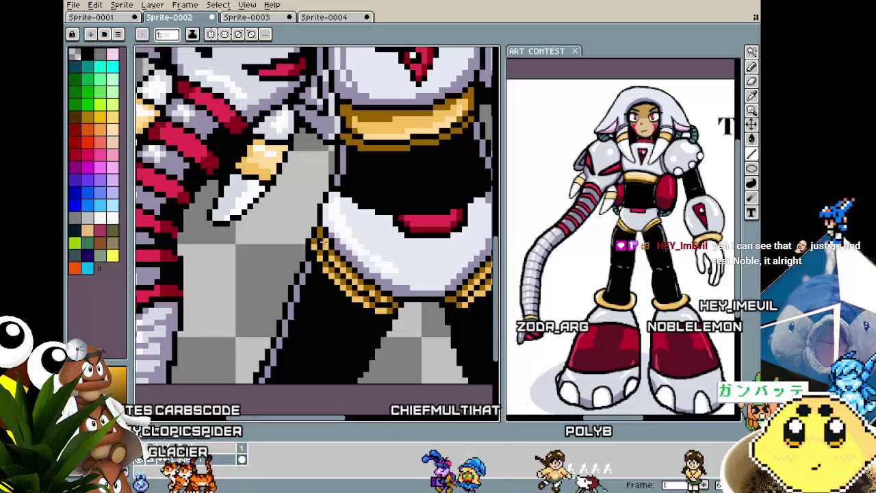
scroll(319, 234, down, 1)
scroll(352, 336, down, 1)
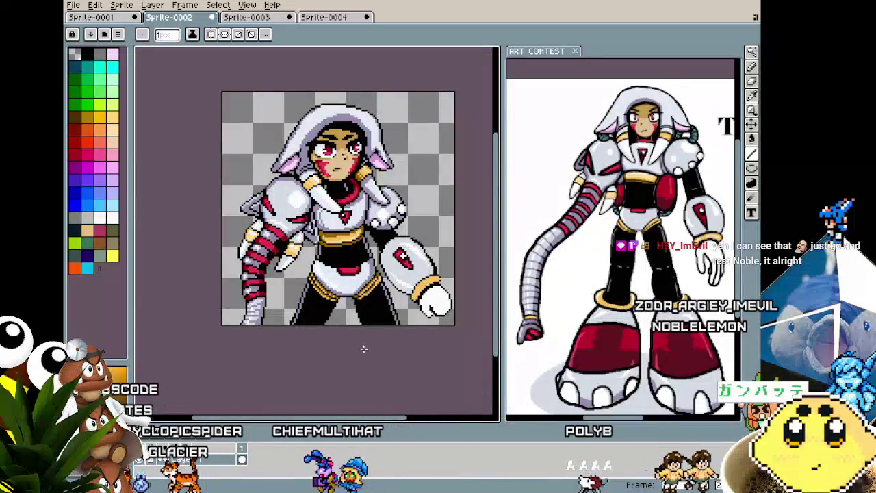
scroll(328, 306, up, 2)
scroll(328, 305, up, 1)
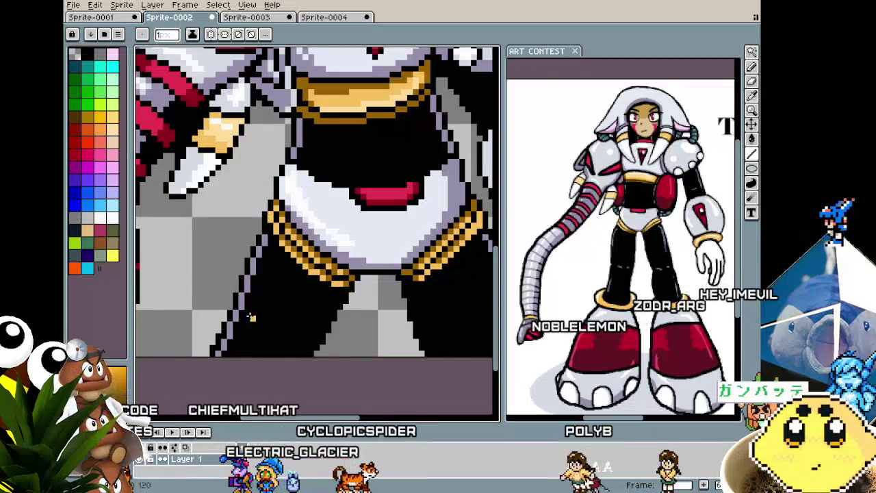
scroll(251, 313, down, 3)
scroll(251, 316, up, 3)
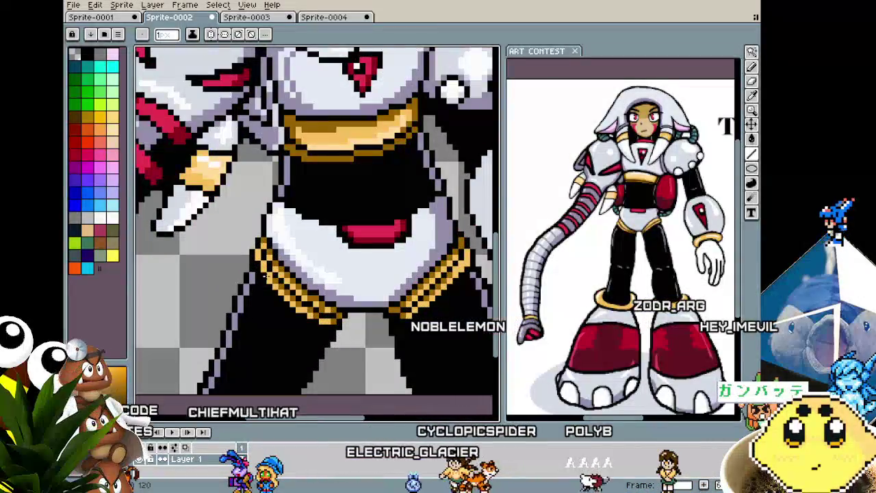
scroll(261, 313, down, 3)
key(ctrl+z)
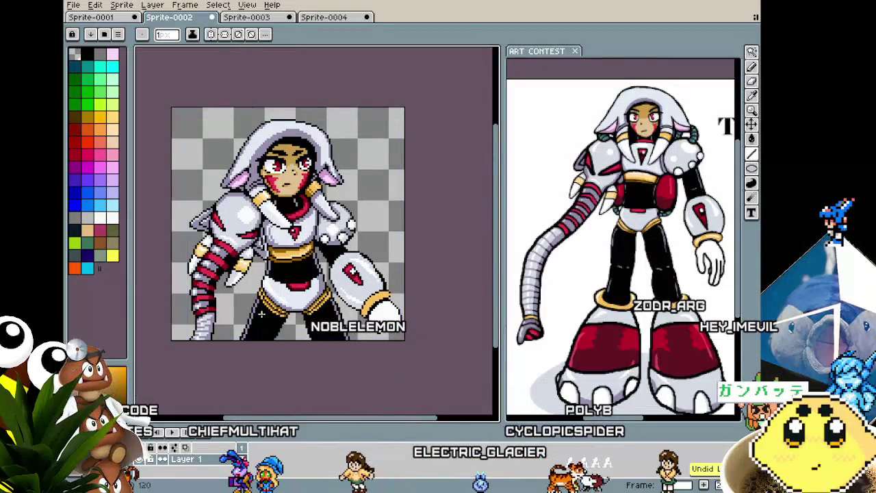
scroll(261, 313, up, 3)
alt+click(271, 279)
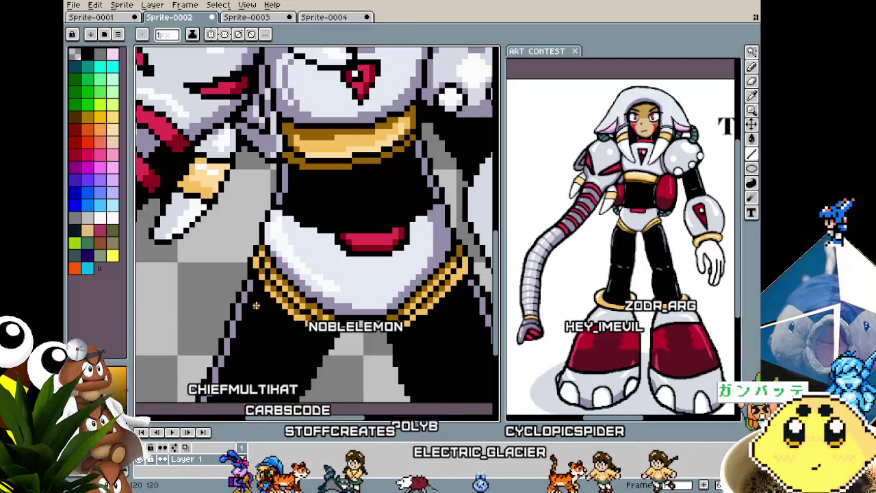
Sample another band colour with the eyedropper and resume touching up the gold stripes.
scroll(255, 314, down, 3)
scroll(250, 314, down, 1)
scroll(248, 308, up, 2)
scroll(244, 303, up, 1)
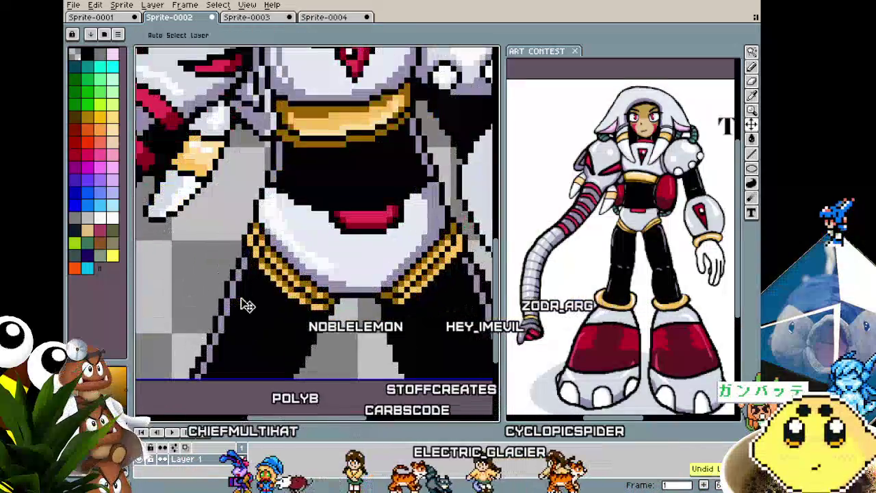
scroll(250, 266, up, 1)
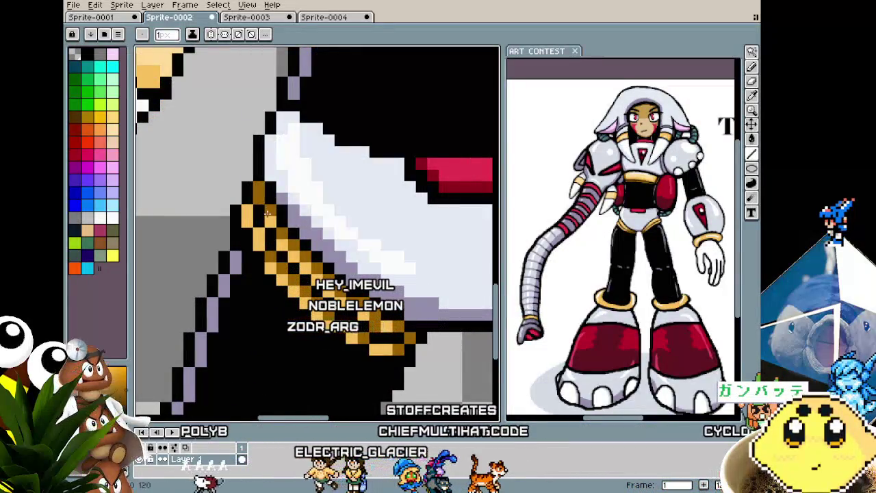
scroll(276, 236, down, 3)
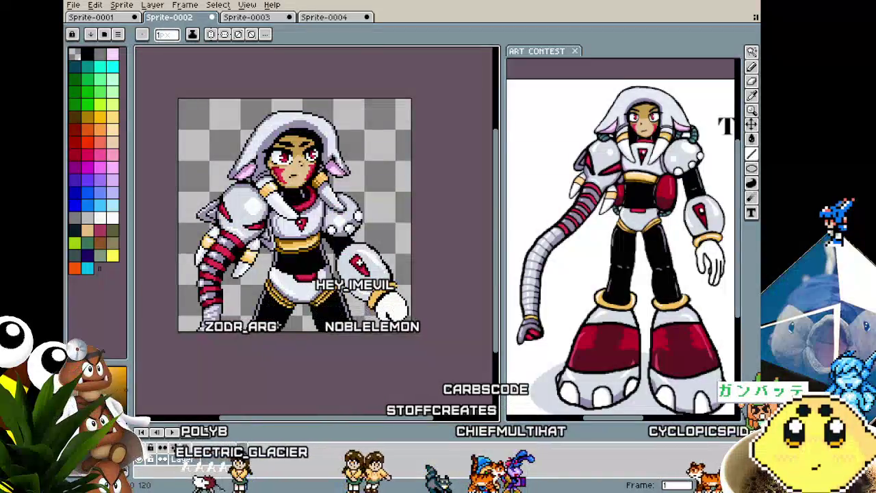
scroll(267, 290, up, 2)
scroll(267, 290, up, 1)
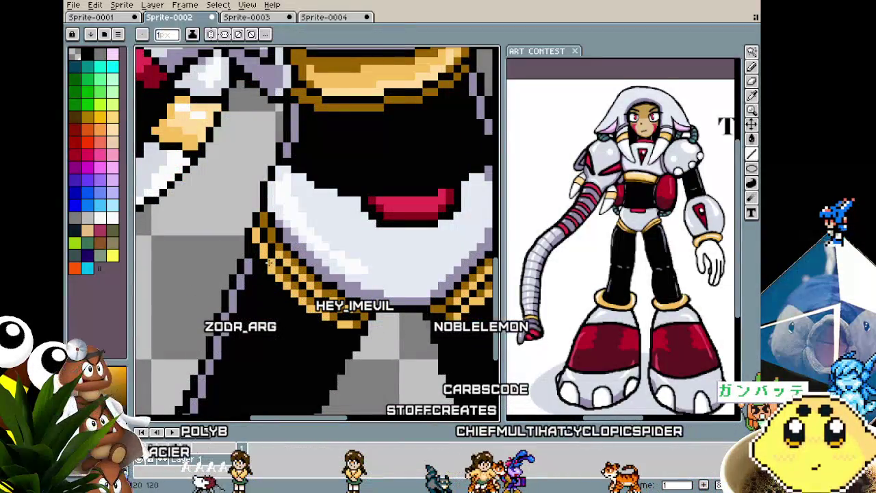
scroll(254, 248, down, 2)
scroll(260, 243, down, 1)
scroll(272, 233, up, 2)
key(i)
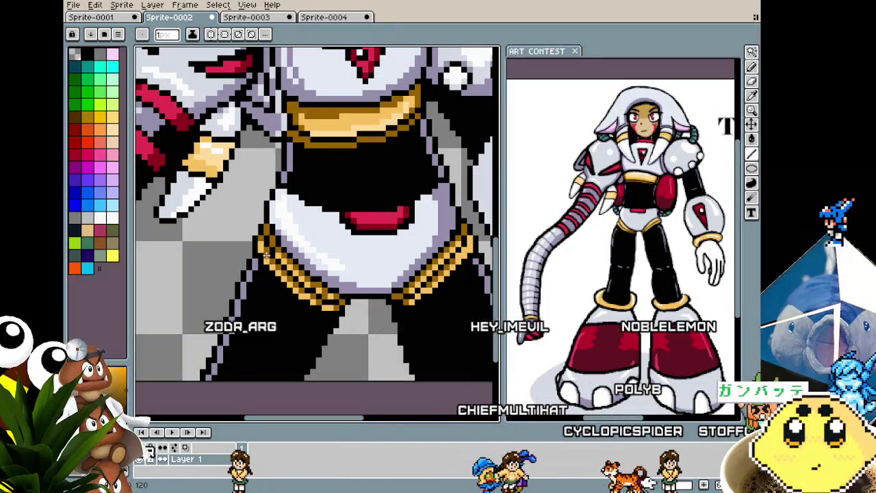
scroll(265, 255, down, 2)
scroll(265, 255, down, 1)
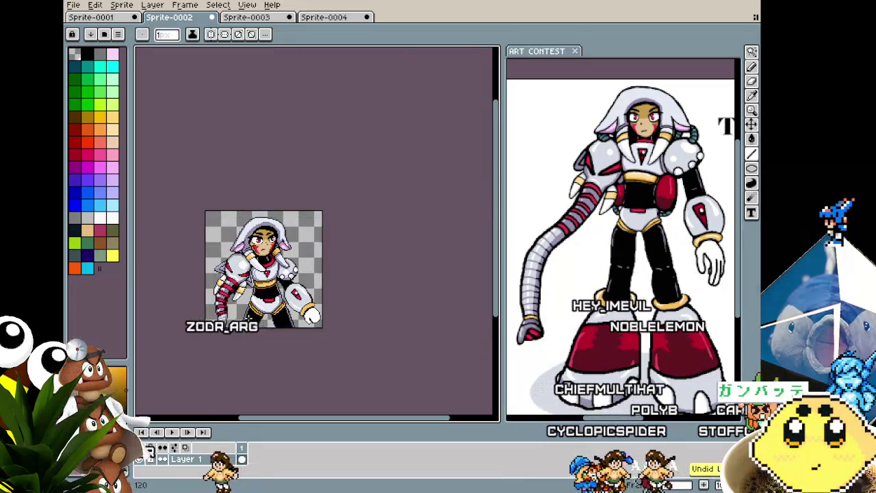
scroll(265, 253, up, 2)
scroll(266, 250, up, 1)
key(b)
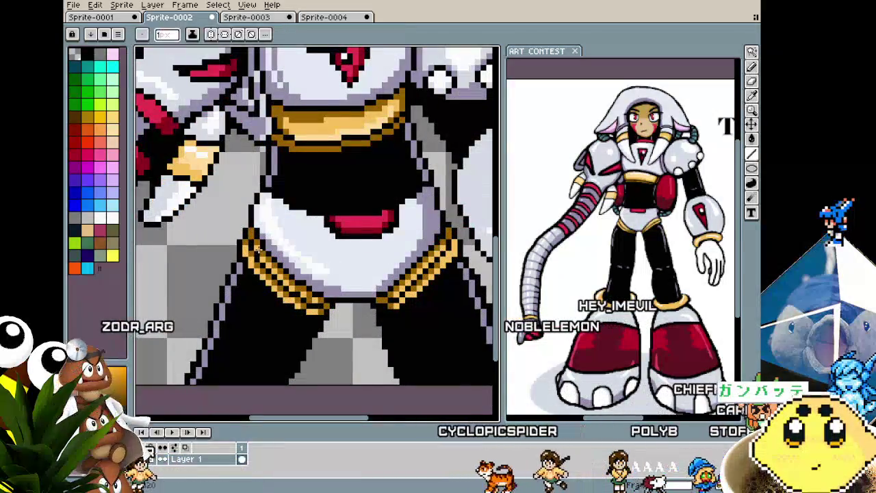
scroll(266, 250, down, 3)
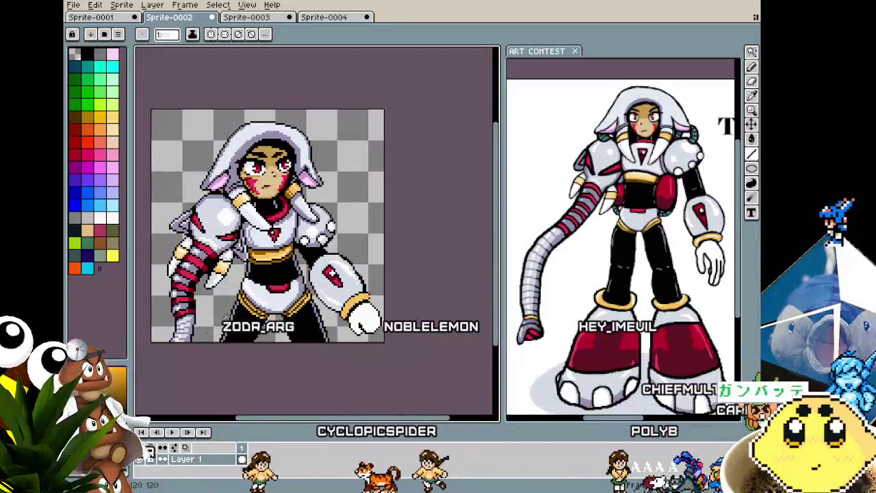
scroll(245, 309, up, 1)
scroll(245, 309, up, 1)
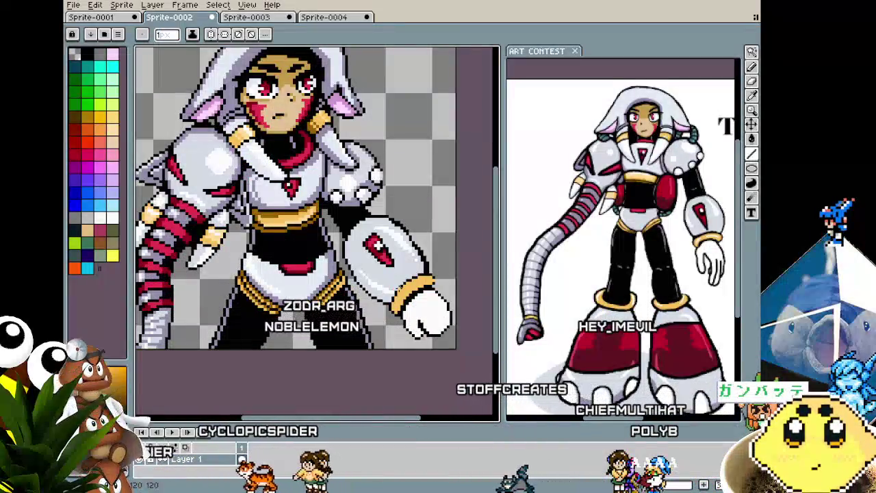
scroll(356, 310, up, 1)
scroll(357, 310, up, 1)
scroll(358, 312, up, 1)
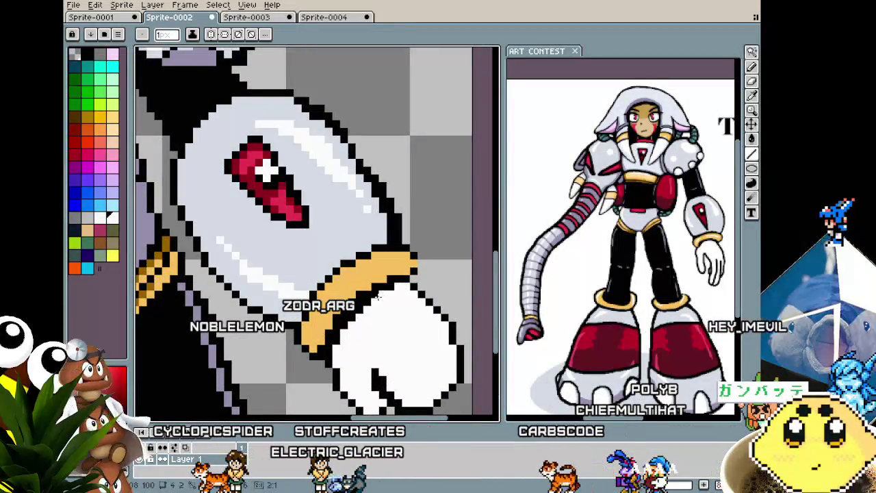
Switch to the pencil and zoom in and out to inspect the white fist.
key(b)
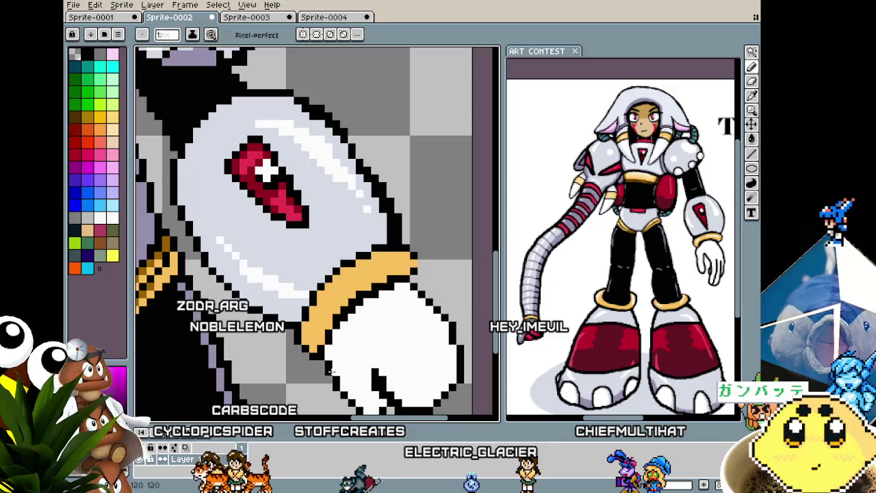
scroll(331, 370, down, 1)
scroll(331, 371, down, 1)
scroll(342, 376, up, 1)
scroll(356, 380, up, 1)
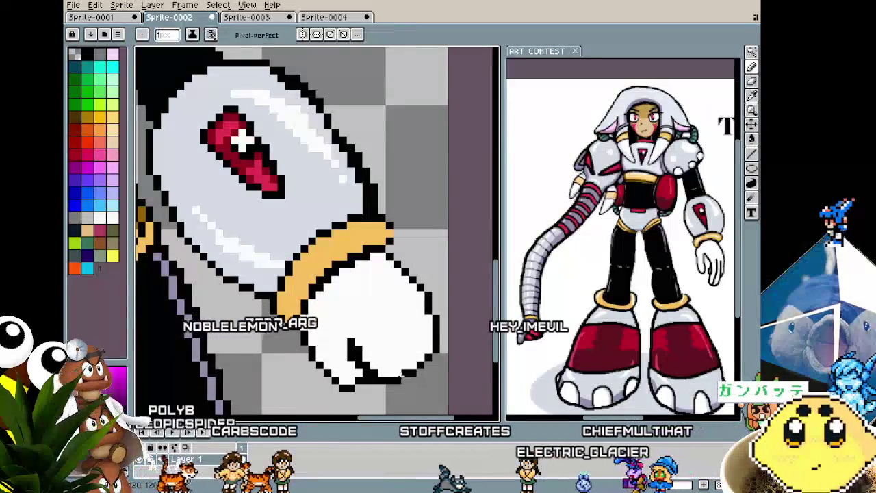
scroll(403, 381, down, 3)
scroll(408, 363, down, 1)
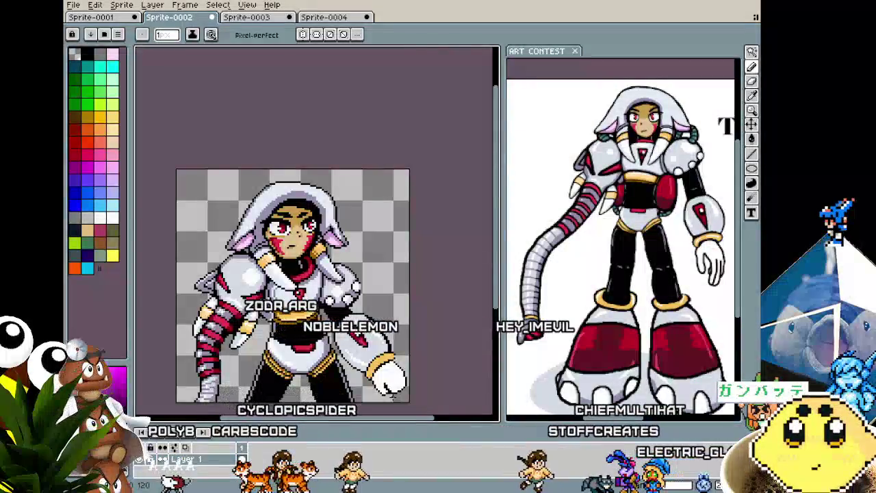
scroll(410, 349, up, 2)
scroll(413, 344, up, 2)
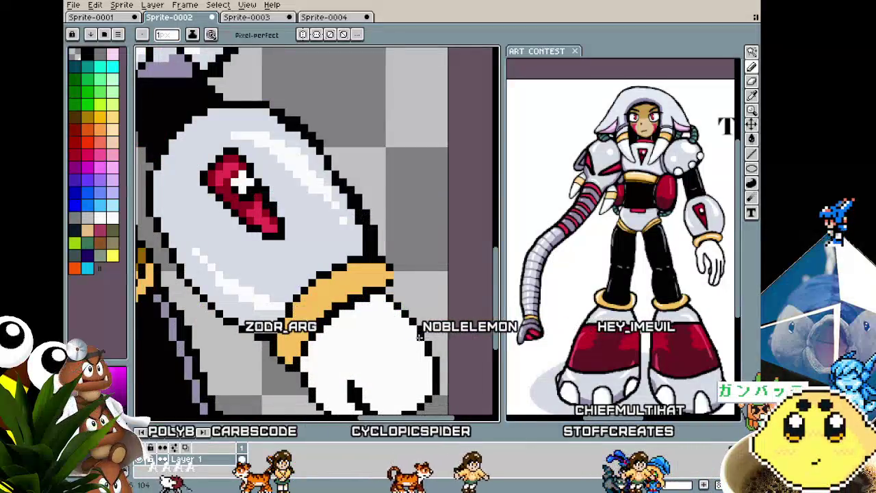
Zoom closer on the fist below the gold wrist band, ready to select it.
scroll(419, 346, down, 1)
scroll(413, 354, down, 1)
scroll(406, 364, up, 2)
scroll(406, 364, down, 1)
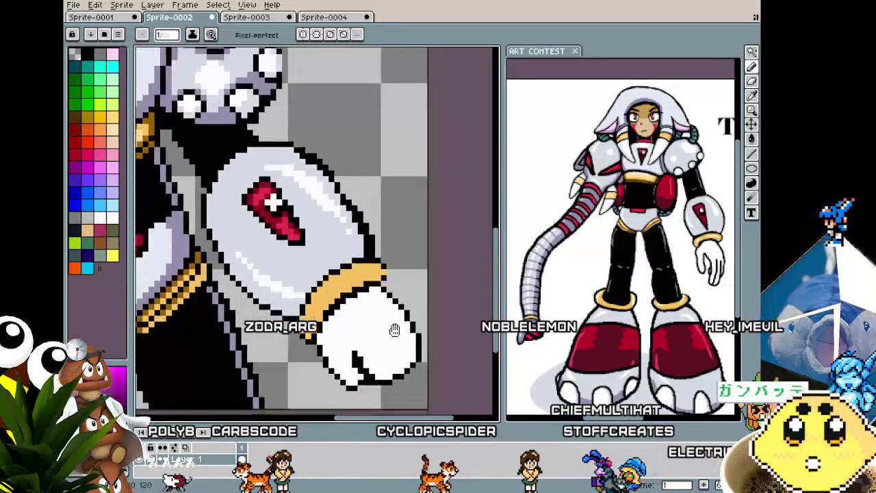
scroll(393, 333, down, 1)
scroll(370, 317, down, 2)
scroll(356, 327, down, 2)
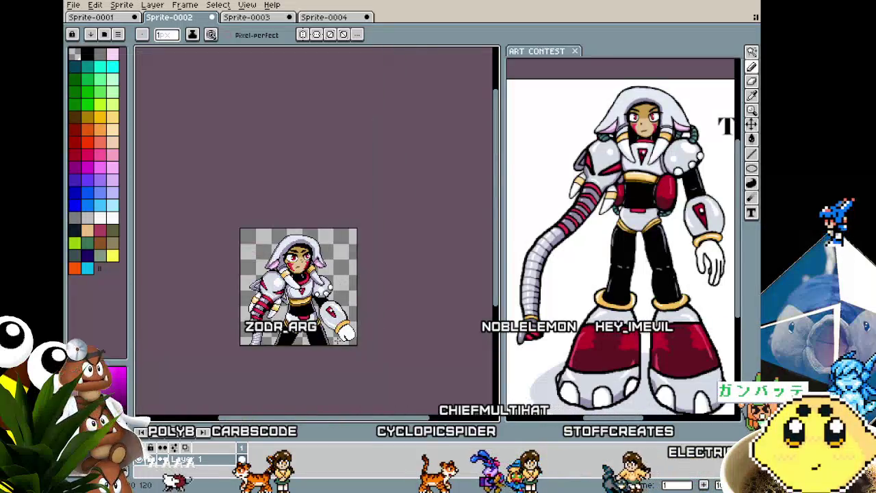
scroll(365, 361, up, 3)
key(m)
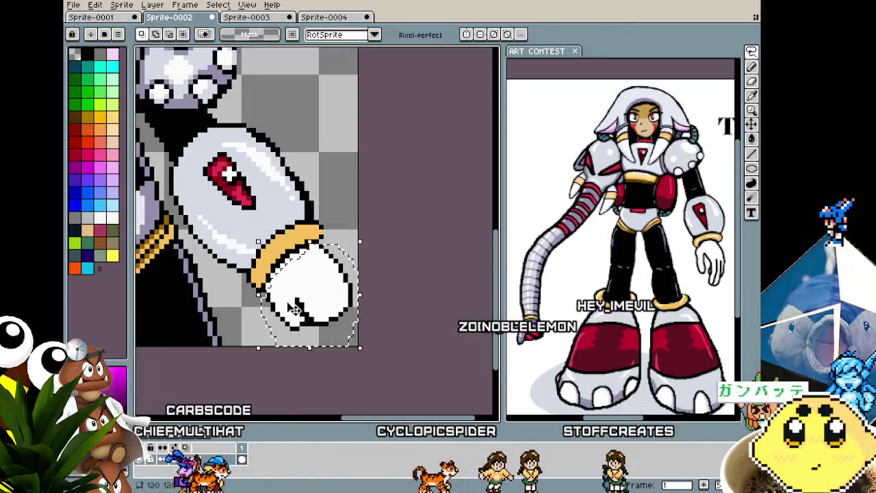
Shift the selected white fist one pixel right and down and commit the move.
drag(294, 308, 298, 314)
key(b)
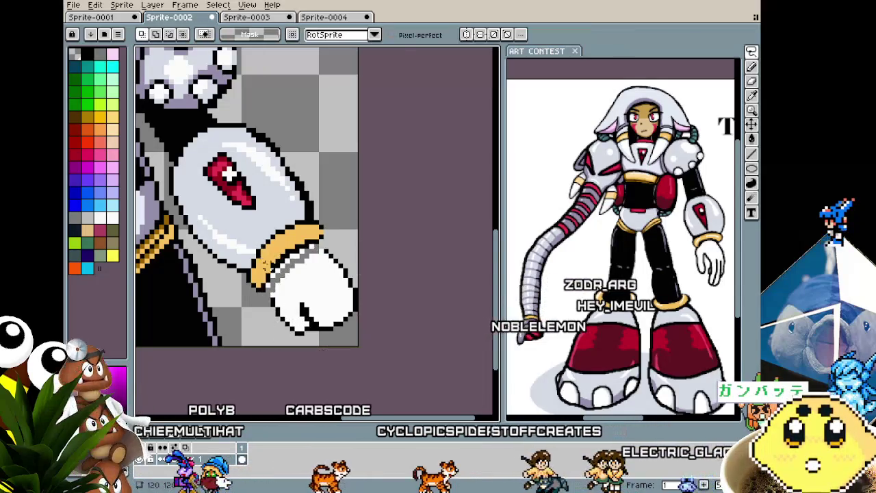
scroll(280, 291, up, 1)
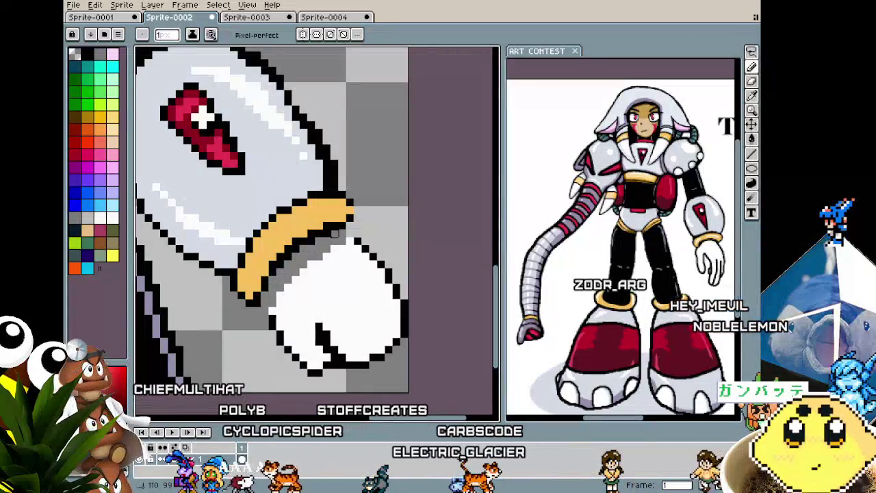
key(w)
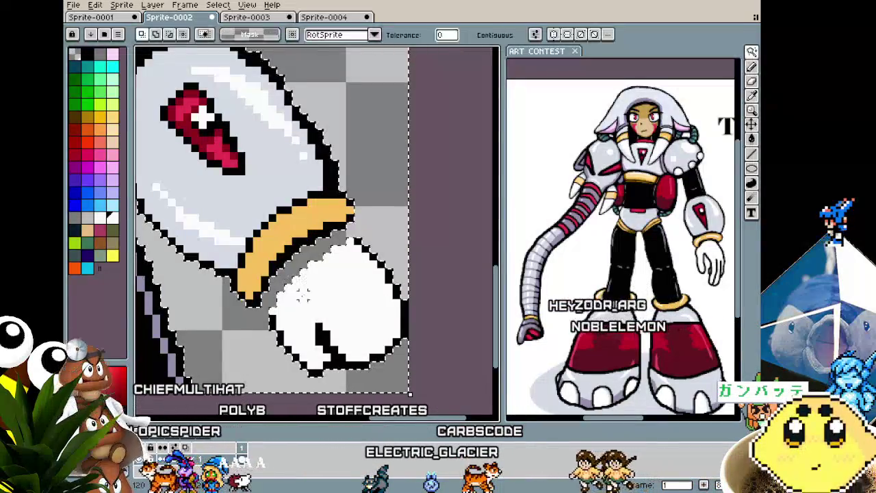
scroll(291, 291, up, 1)
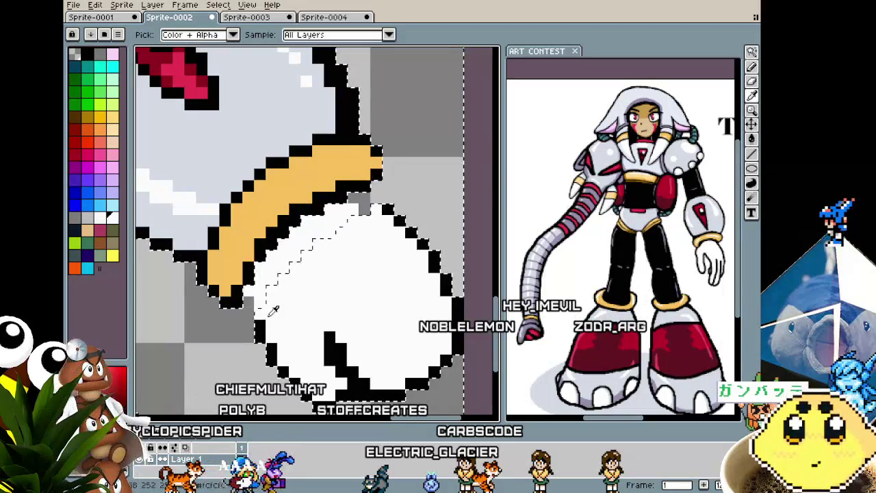
key(b)
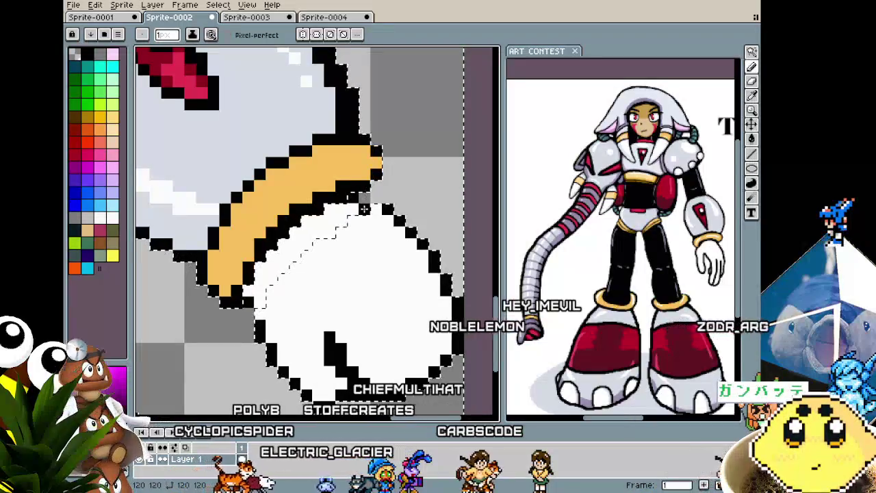
Deselect and paint orange along the cuff outline to fill out the gold wrist band.
key(ctrl+d)
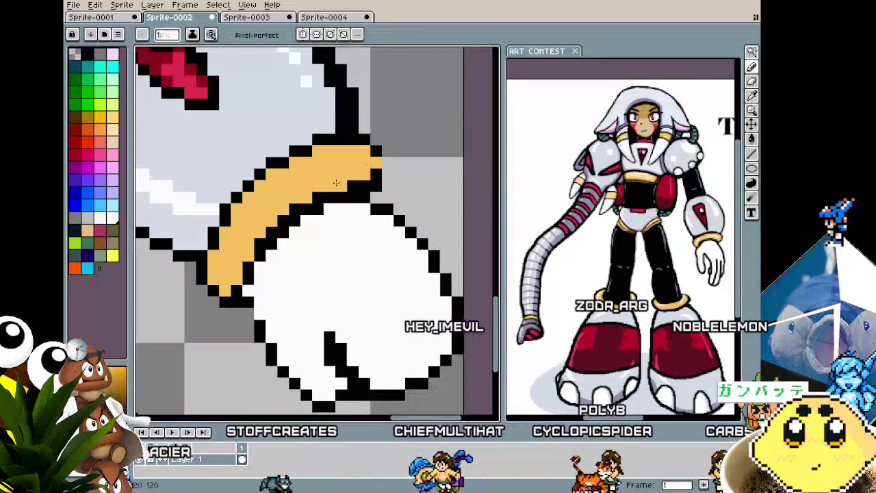
drag(369, 176, 254, 250)
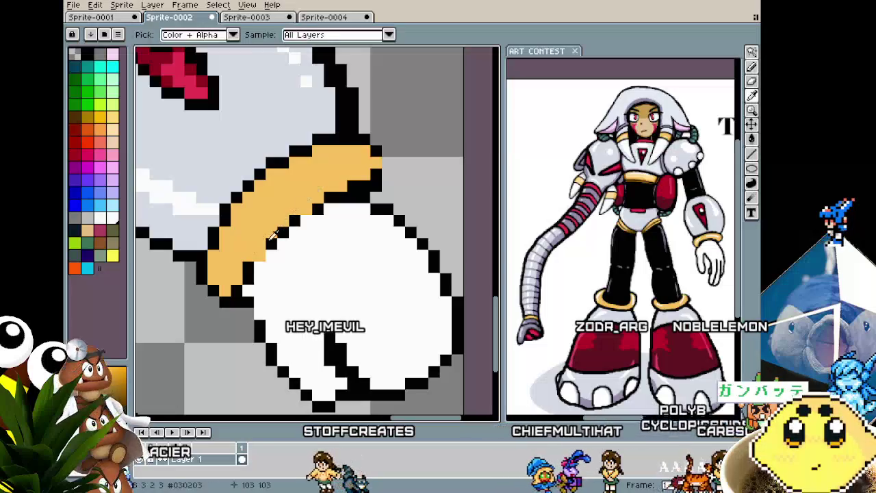
scroll(254, 251, down, 2)
scroll(254, 251, down, 3)
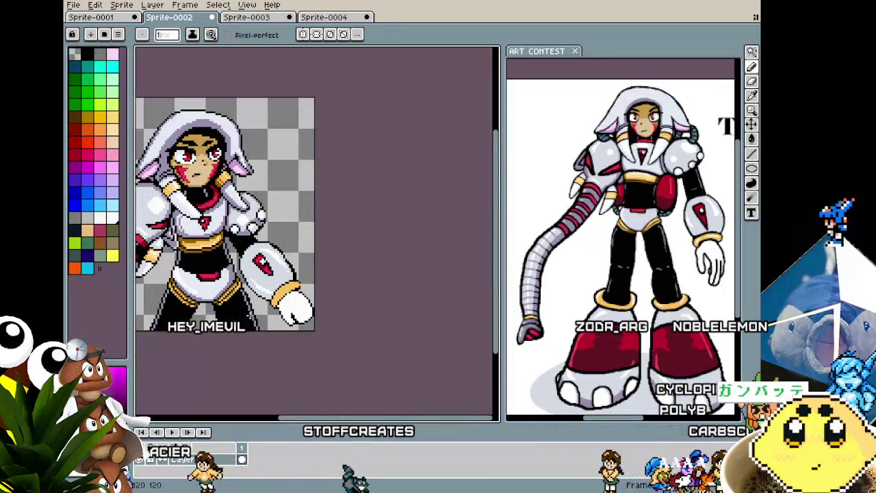
Pick white from the sprite and paint a diagonal highlight along the gold wrist band.
scroll(295, 297, up, 3)
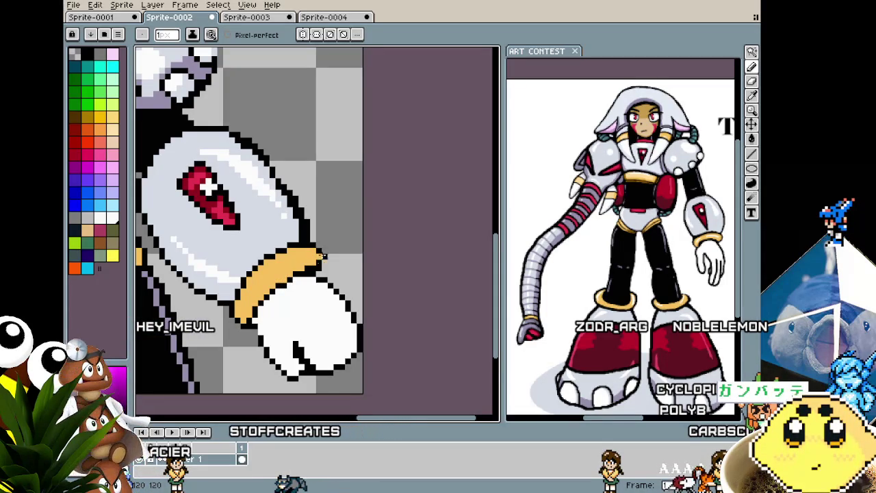
scroll(311, 267, down, 2)
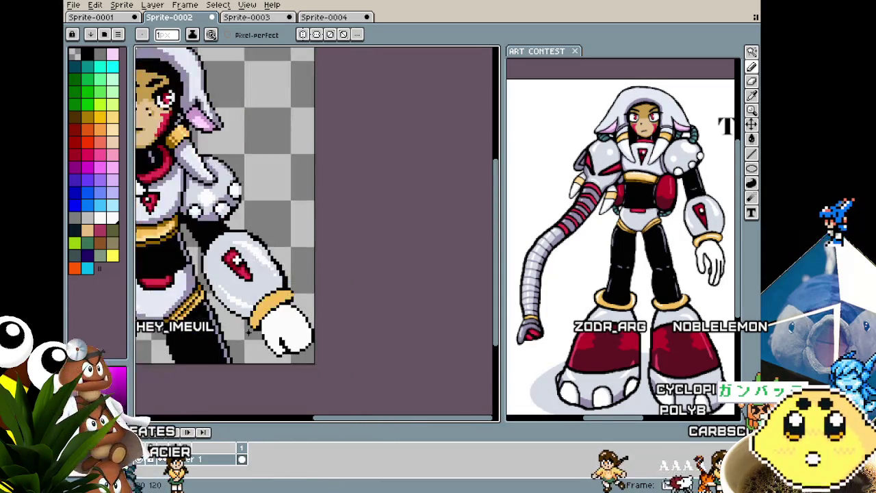
scroll(311, 267, down, 1)
scroll(309, 258, up, 2)
scroll(309, 258, up, 1)
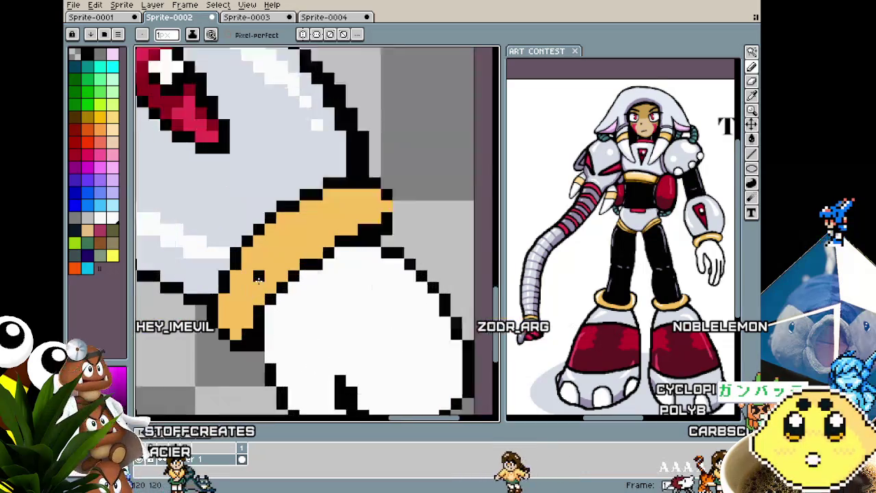
scroll(308, 258, up, 1)
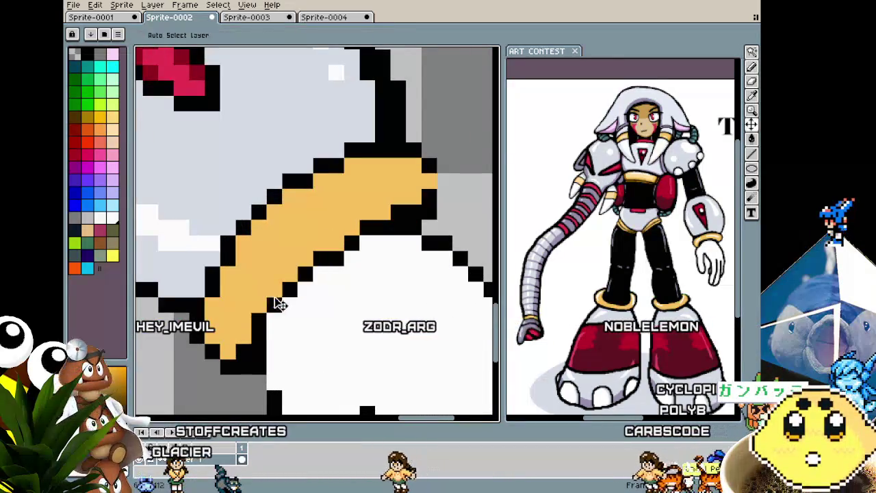
key(i)
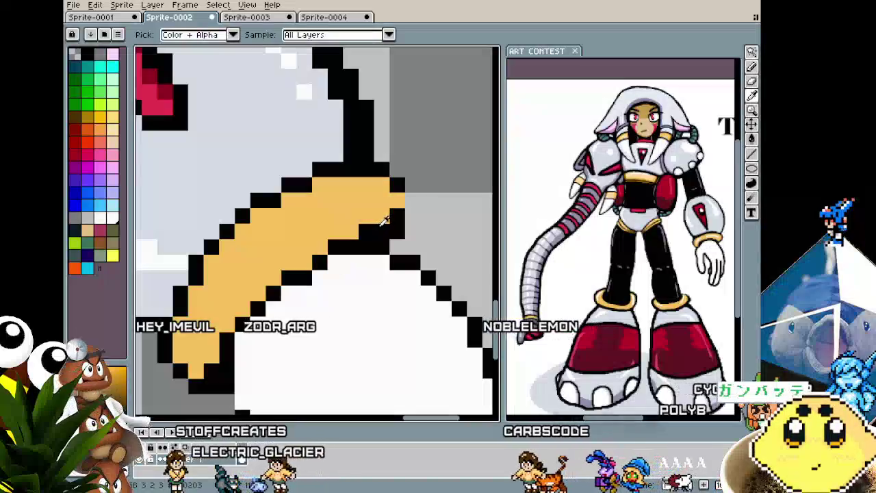
click(383, 271)
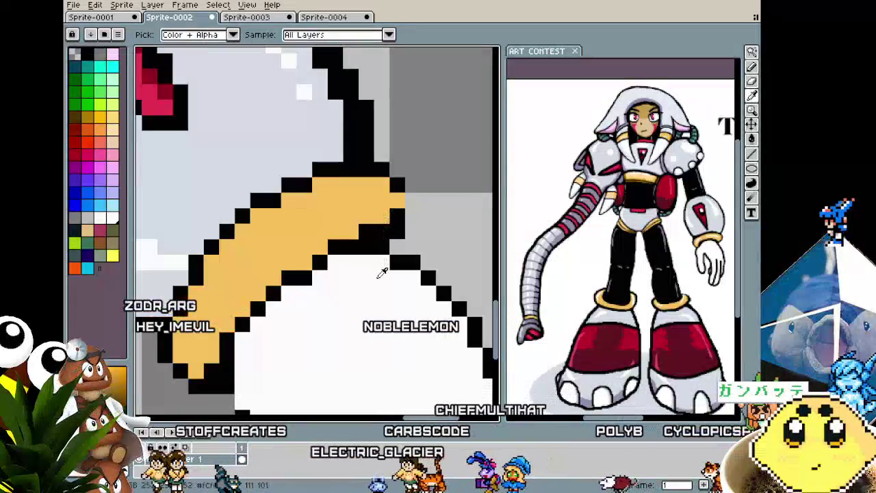
key(b)
click(328, 209)
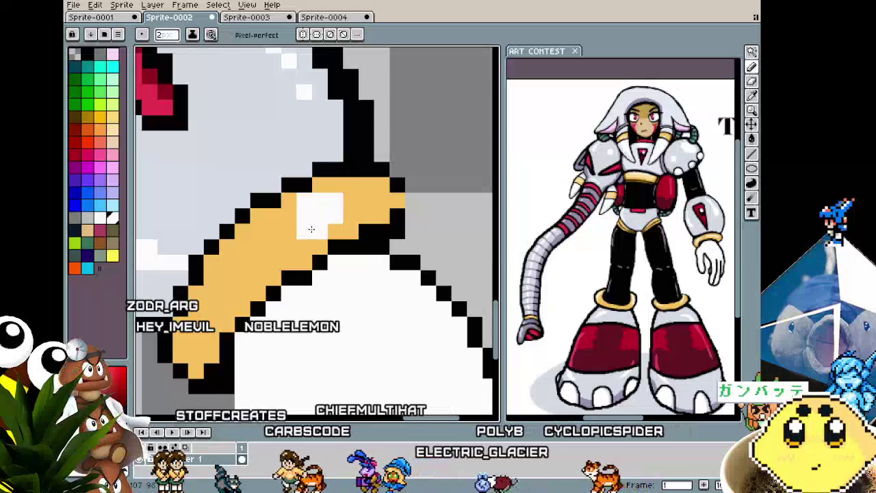
drag(328, 217, 195, 305)
Pick the band's orange and trim excess highlight pixels back to orange.
key(i)
click(358, 210)
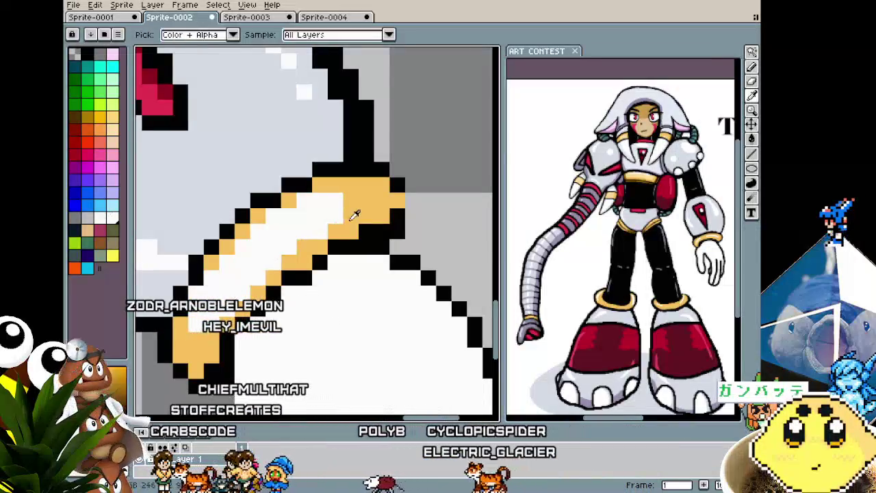
key(b)
drag(281, 256, 221, 314)
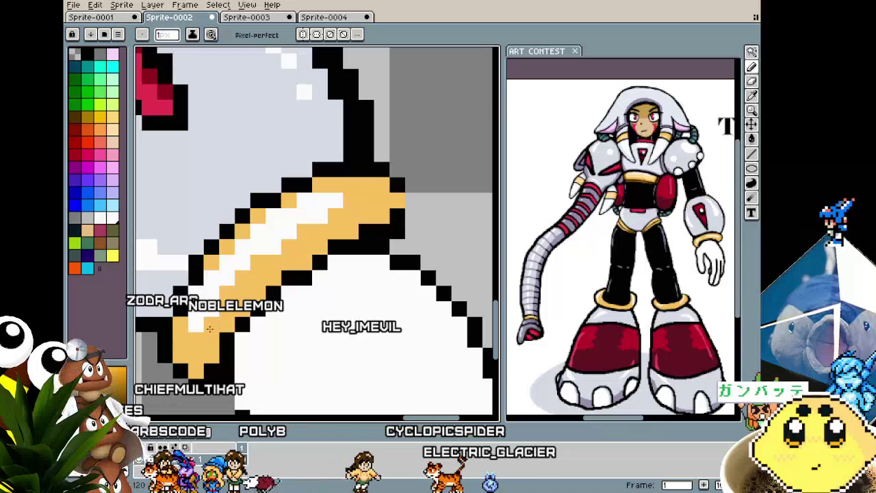
scroll(199, 294, down, 2)
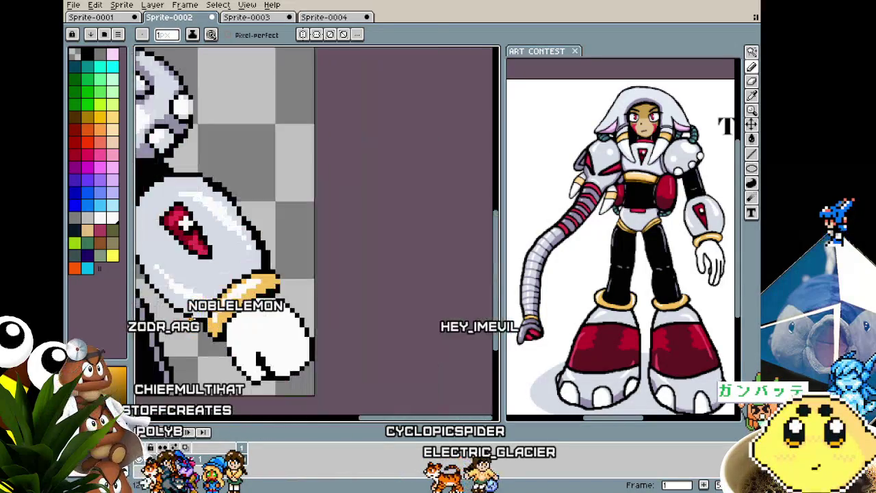
Zoom onto the glove and draw a short black finger crease on its right side.
scroll(180, 342, up, 1)
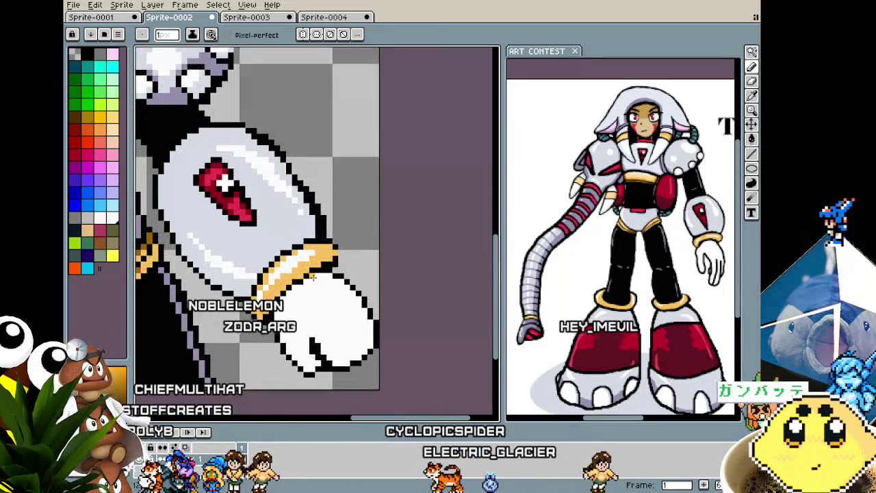
scroll(298, 273, down, 3)
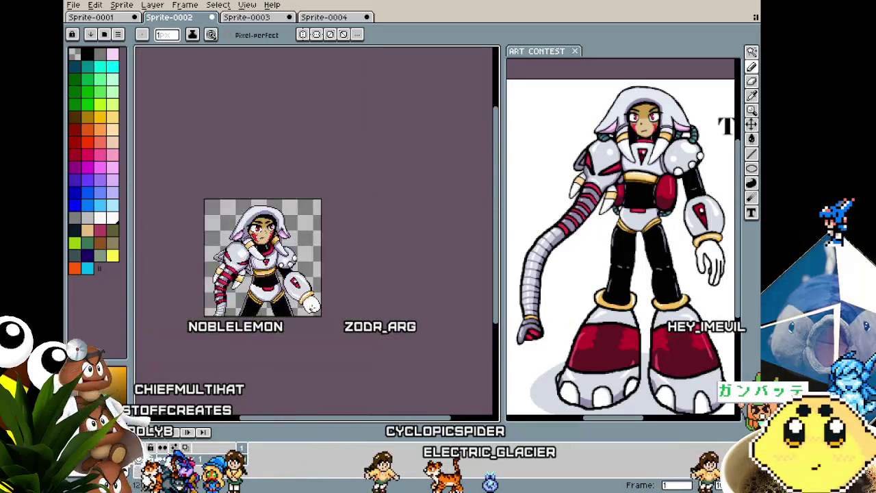
scroll(306, 301, up, 2)
scroll(306, 302, up, 1)
scroll(305, 302, down, 1)
scroll(333, 306, up, 2)
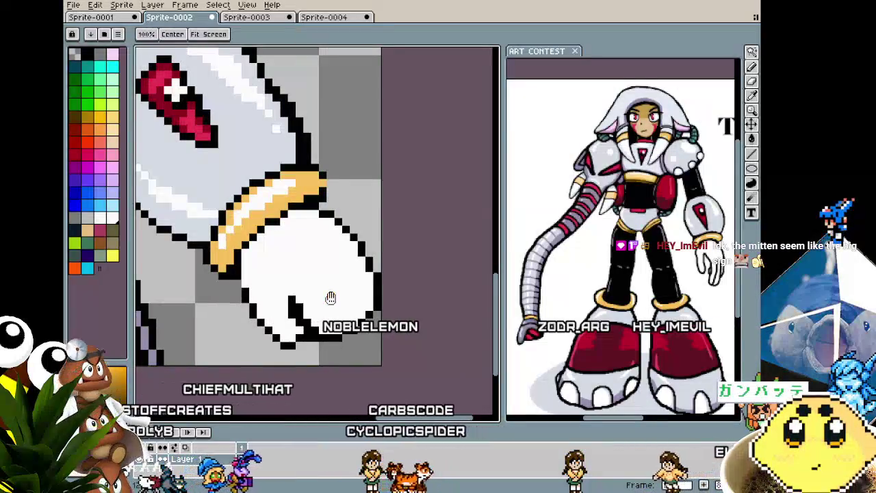
scroll(331, 299, up, 1)
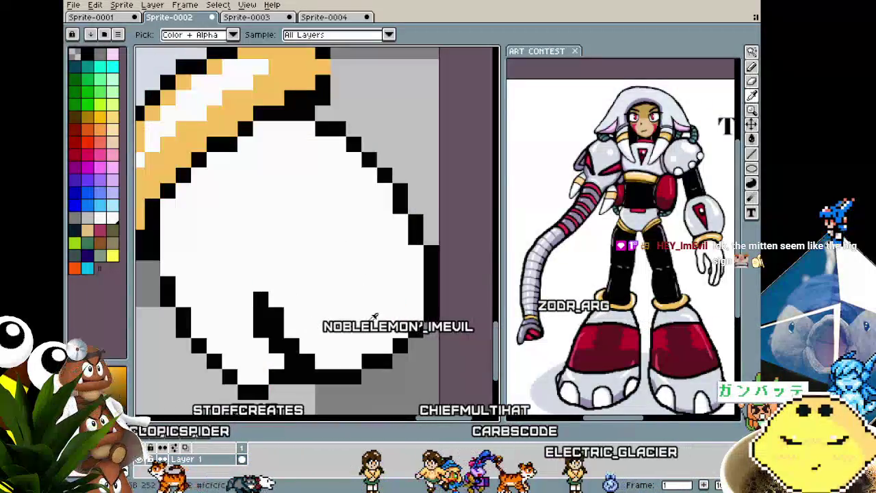
drag(385, 252, 401, 306)
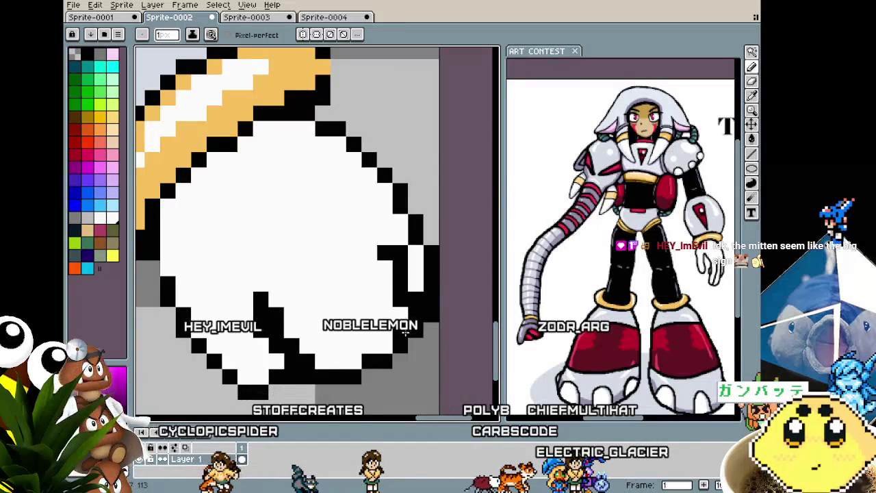
scroll(371, 346, down, 2)
scroll(381, 356, up, 1)
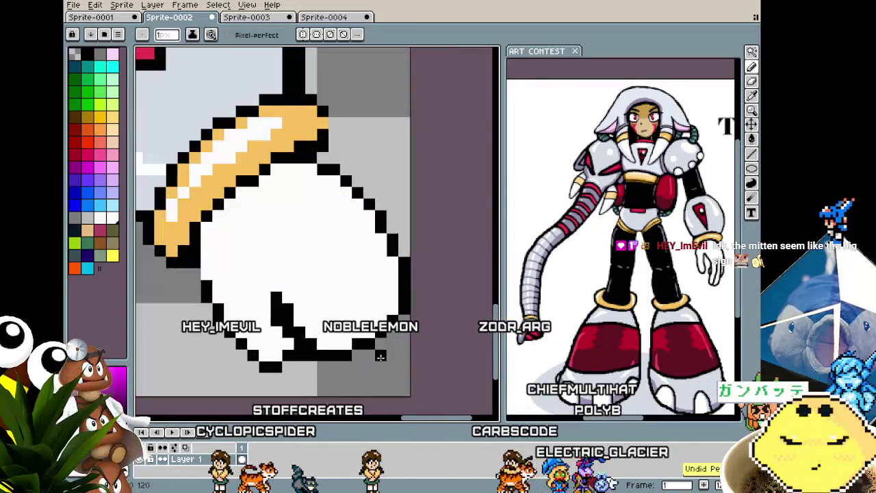
Redraw the outline pixels around the glove's thumb.
drag(365, 340, 374, 324)
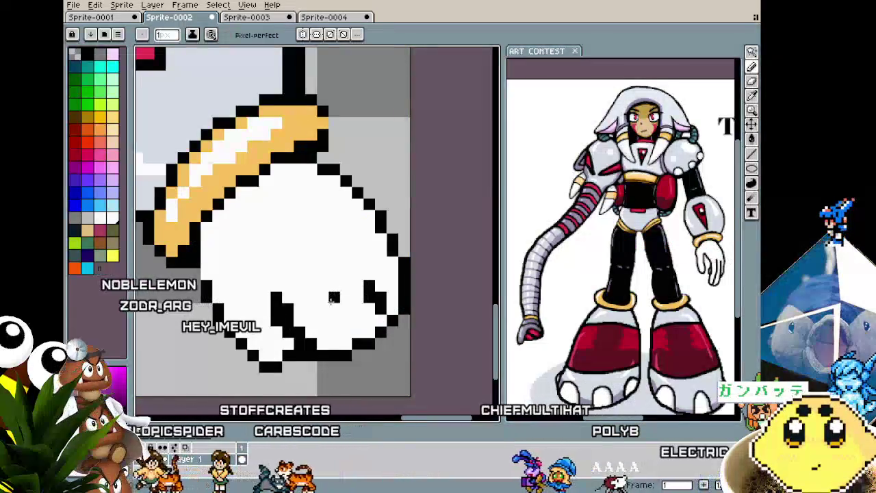
scroll(366, 339, down, 2)
scroll(354, 361, down, 1)
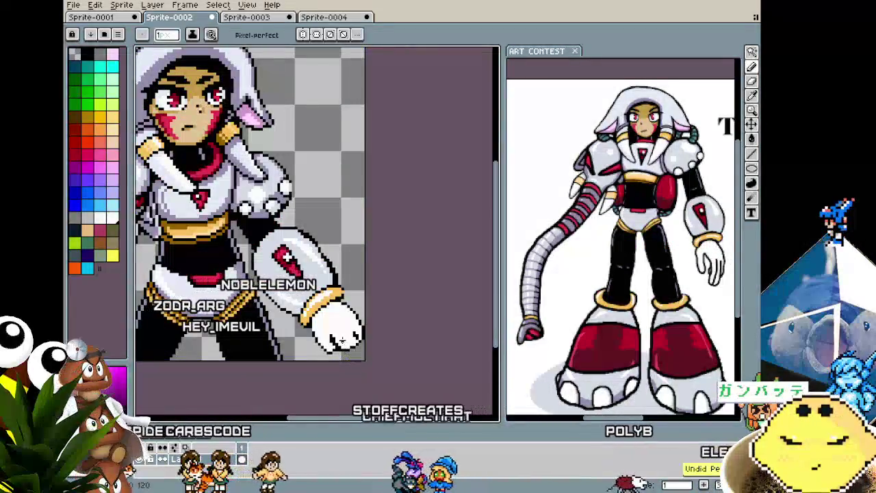
scroll(350, 364, down, 2)
scroll(350, 364, up, 2)
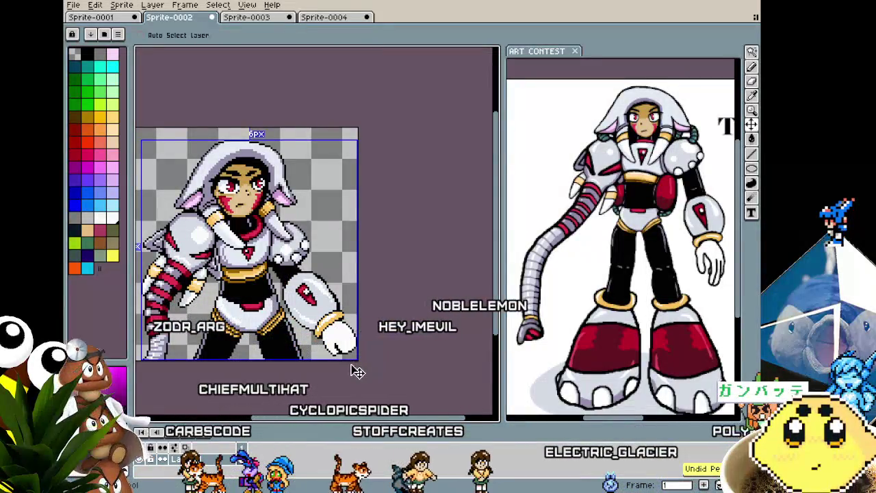
scroll(358, 372, up, 2)
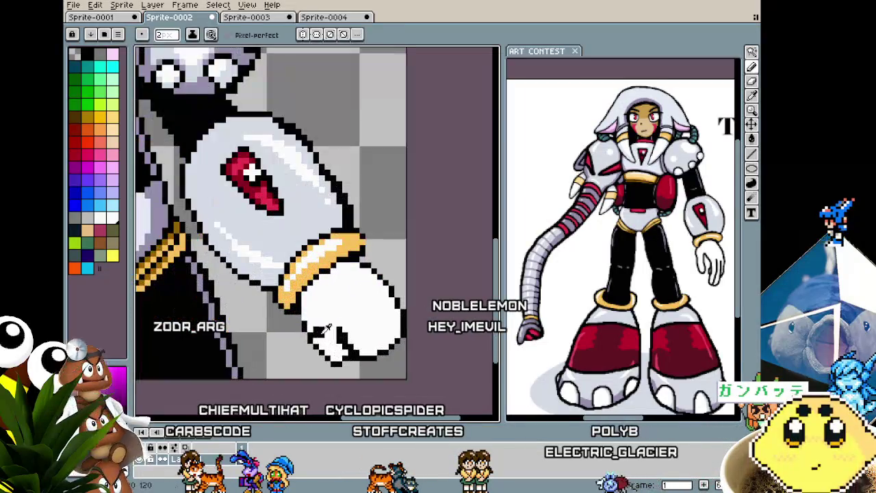
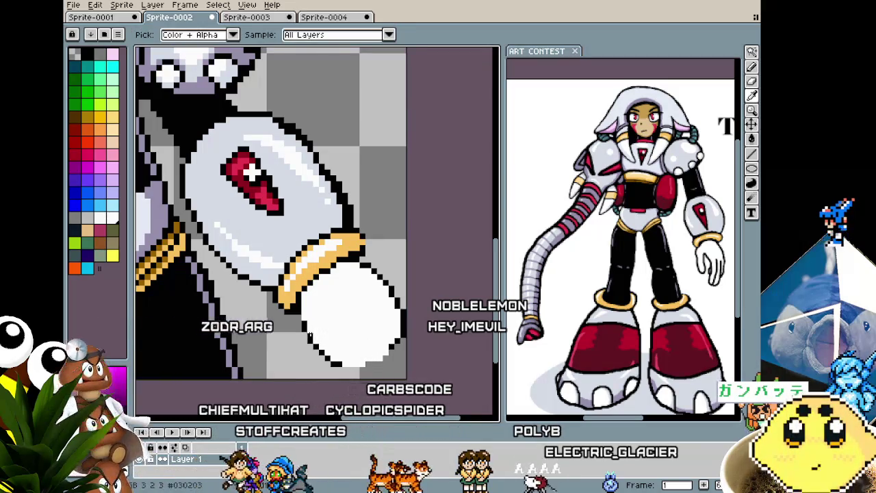
Try black patches inside the glove tip, enlarging the brush to 12 pixels.
mouse_move(373, 335)
mouse_down()
mouse_move(390, 320)
mouse_move(390, 332)
mouse_up()
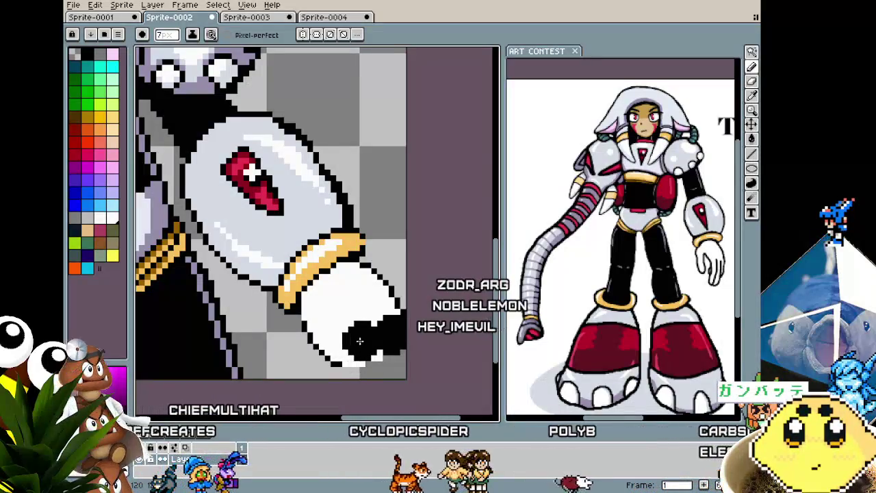
drag(360, 340, 337, 331)
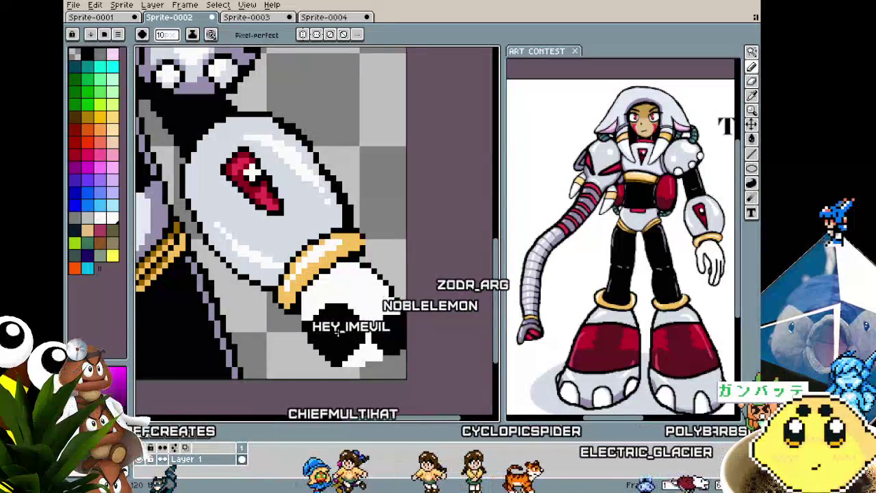
key(ctrl+z)
key(plus)
key(plus)
key(plus)
drag(357, 325, 365, 334)
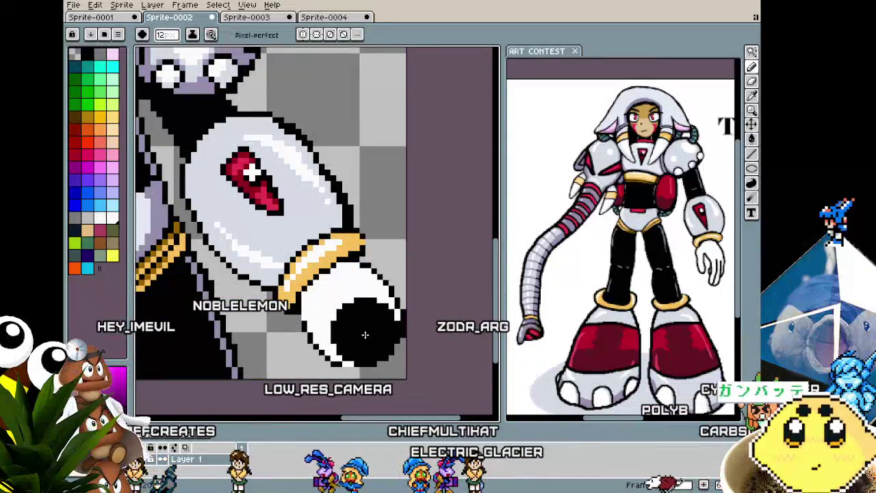
Undo the black patches and shrink the brush, leaving the glove tip white.
key(ctrl+z)
key(minus)
key(minus)
key(minus)
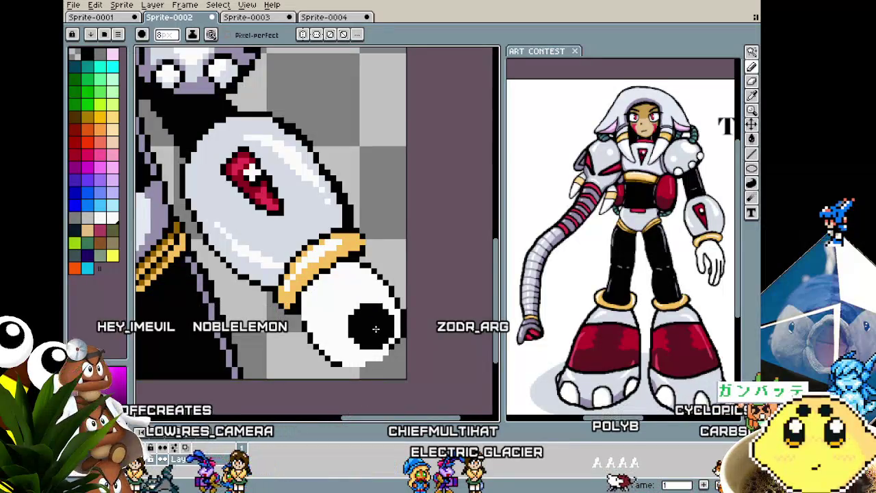
key(ctrl+z)
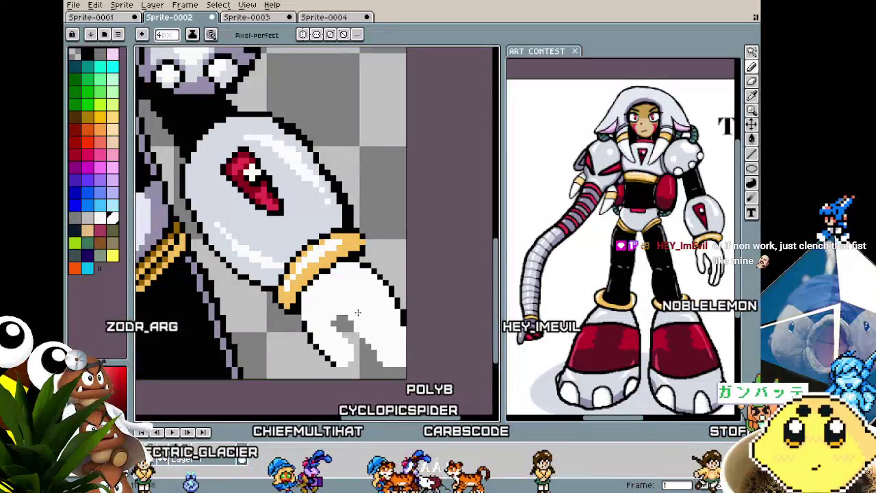
scroll(349, 335, down, 2)
scroll(339, 360, up, 1)
scroll(339, 360, up, 1)
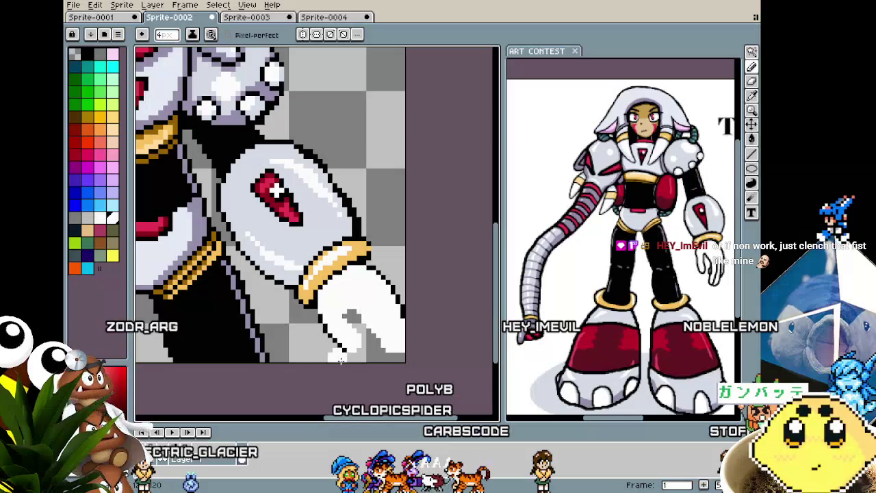
scroll(340, 359, down, 2)
scroll(341, 359, down, 1)
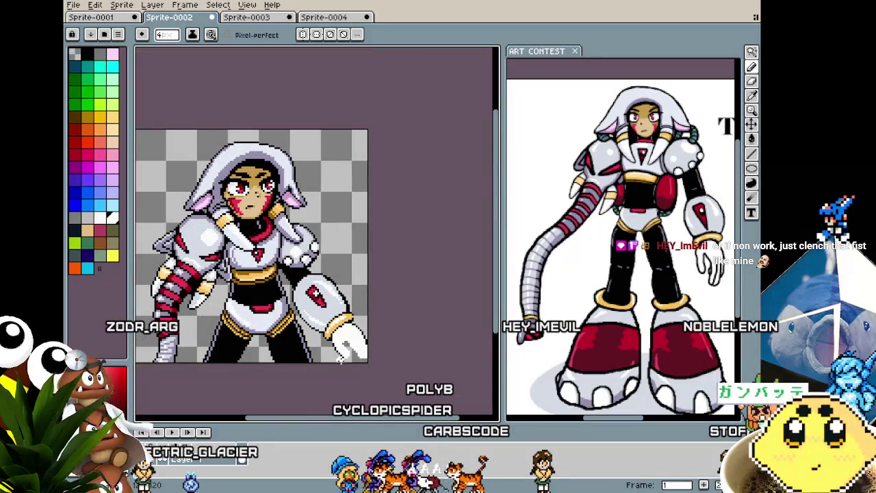
Draw black diagonal strokes on the glove's lower-right edge, then undo the finger stroke.
scroll(340, 360, up, 1)
scroll(370, 328, up, 1)
key(i)
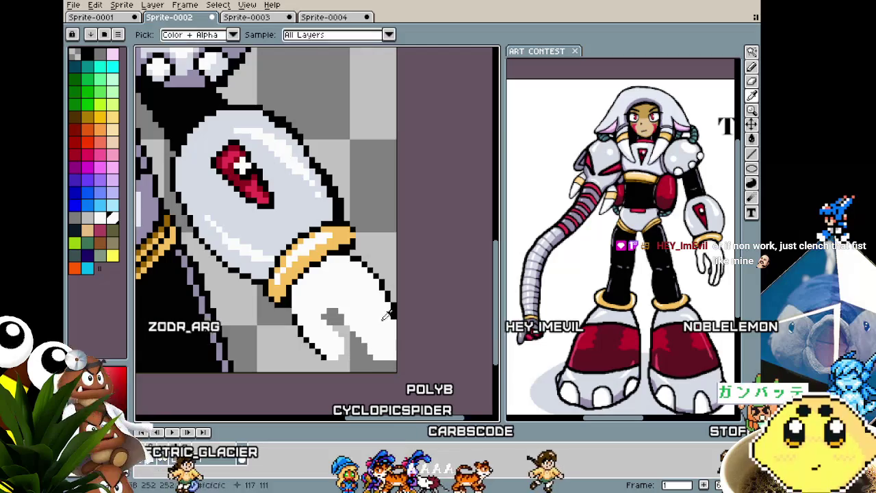
key(b)
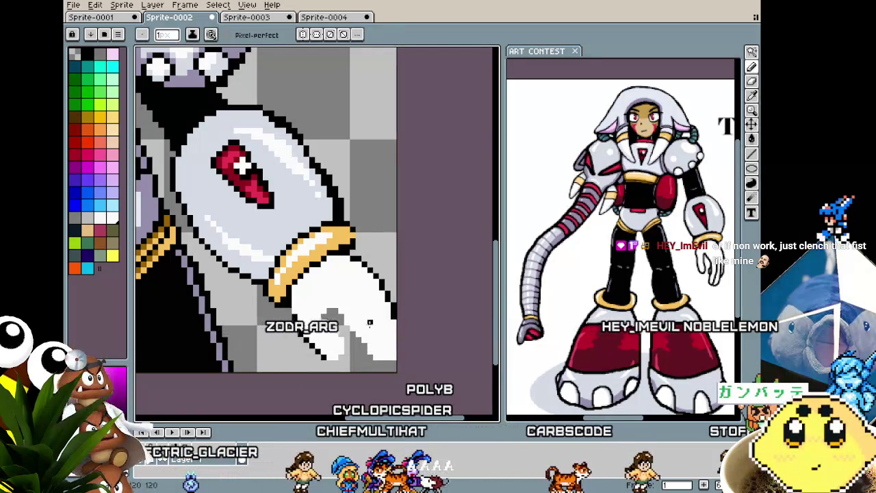
drag(369, 323, 393, 355)
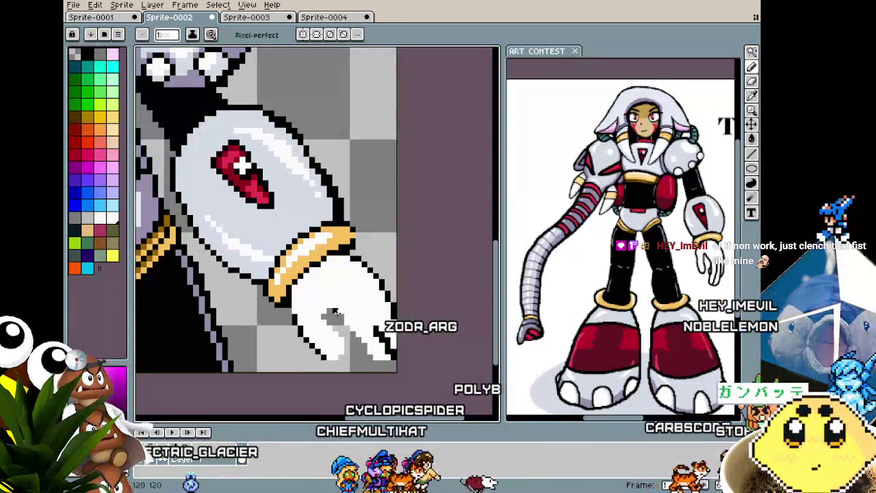
drag(334, 314, 363, 343)
key(v)
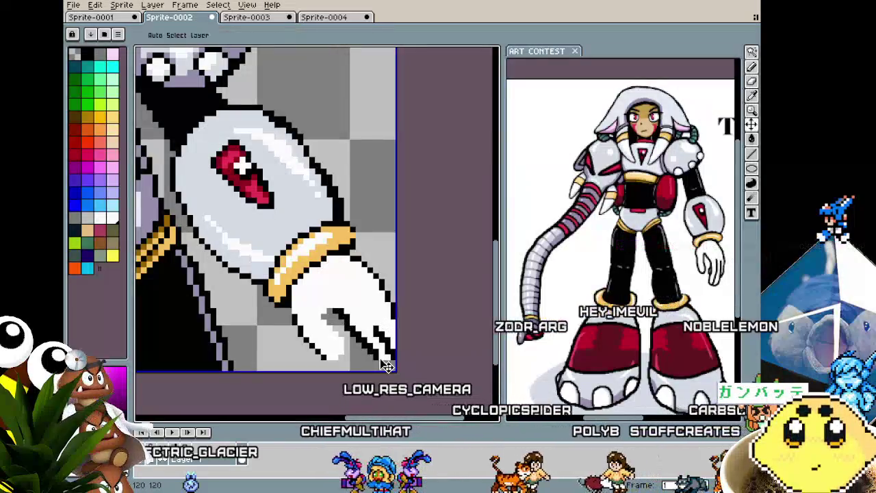
key(b)
key(ctrl+z)
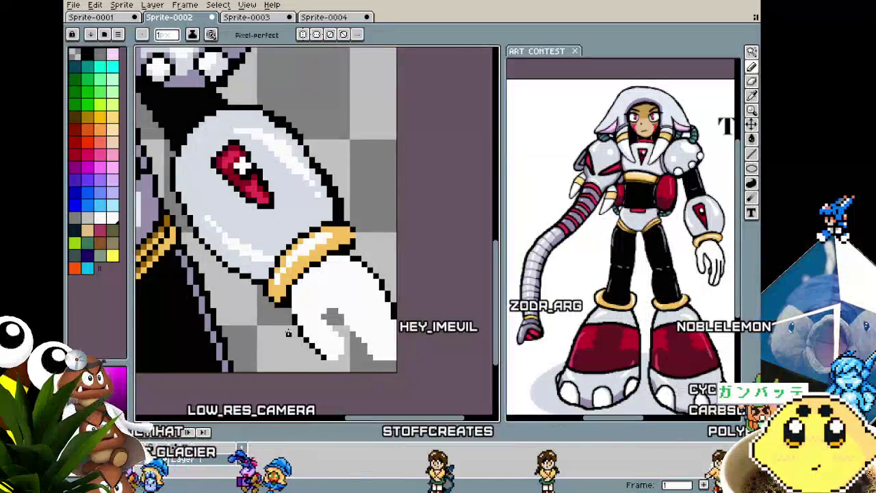
Draw a black diagonal finger line over the grey shading and whiten the fingertip.
scroll(291, 334, up, 1)
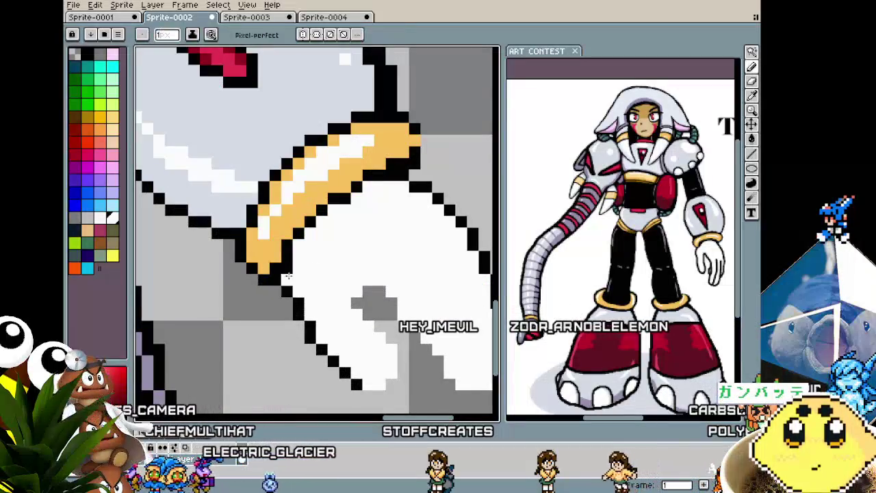
scroll(314, 354, down, 1)
scroll(314, 354, down, 1)
scroll(314, 353, up, 1)
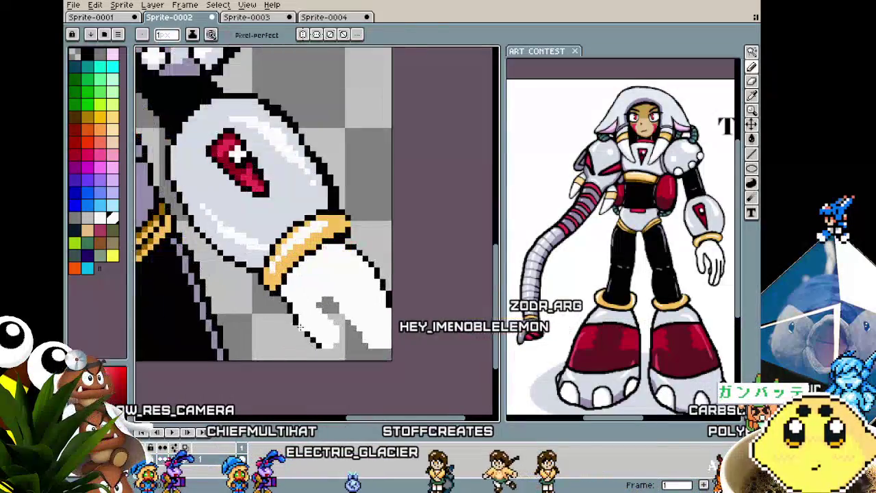
scroll(278, 291, up, 1)
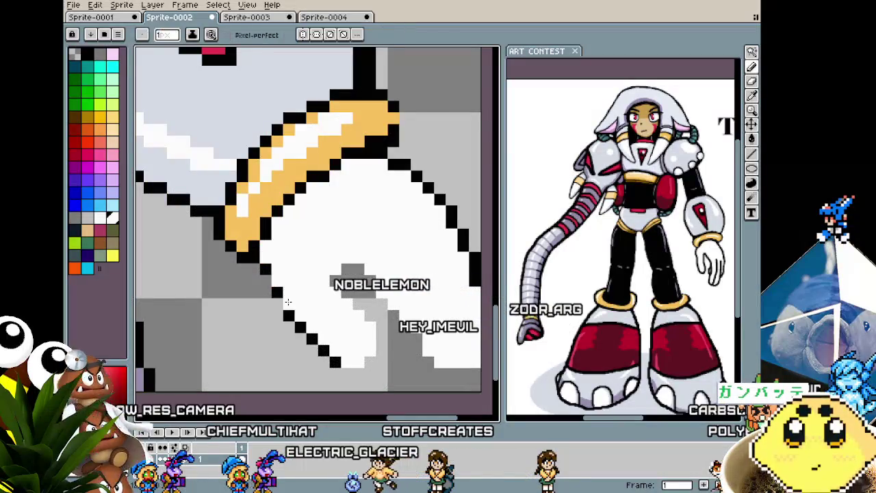
key(b)
scroll(268, 285, down, 1)
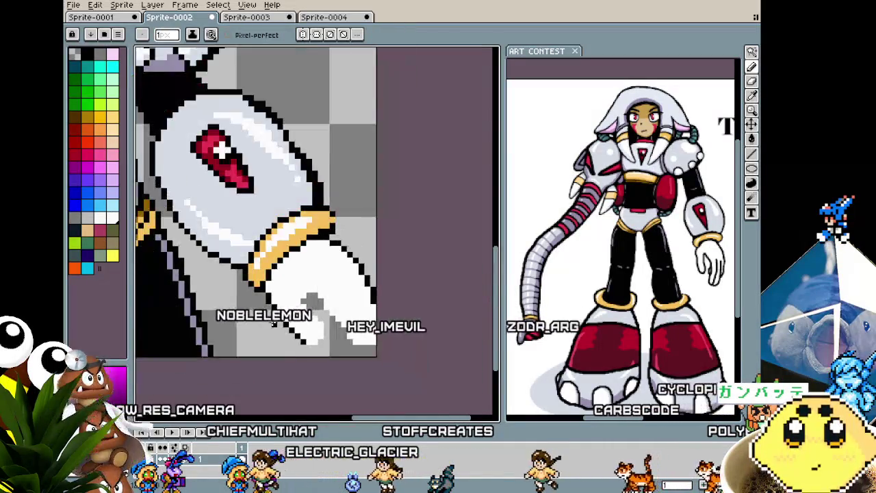
scroll(268, 285, down, 1)
scroll(269, 286, up, 2)
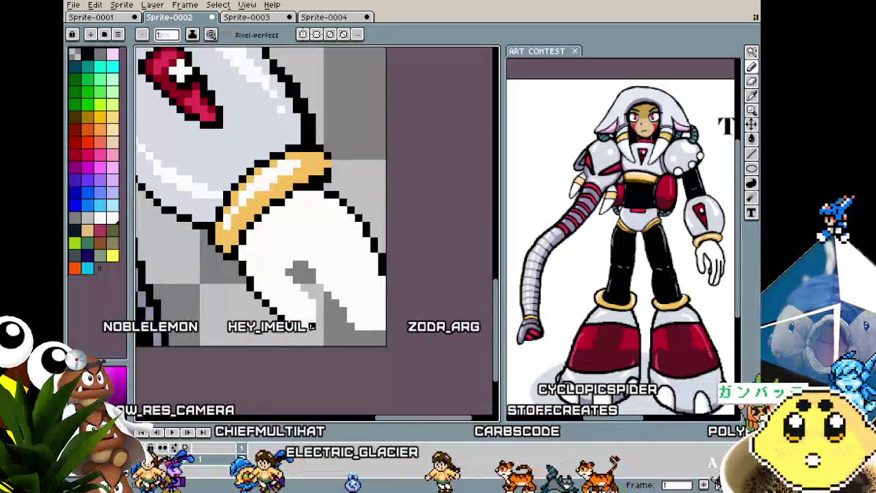
scroll(320, 297, up, 1)
drag(321, 297, 275, 241)
alt+click(302, 211)
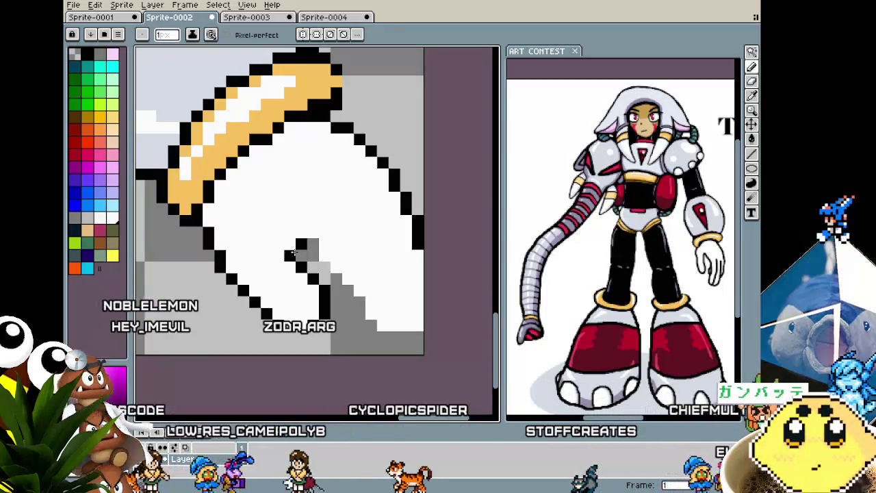
Extend the finger line and outline the glove's right edge and bottom corner in black.
alt+click(378, 327)
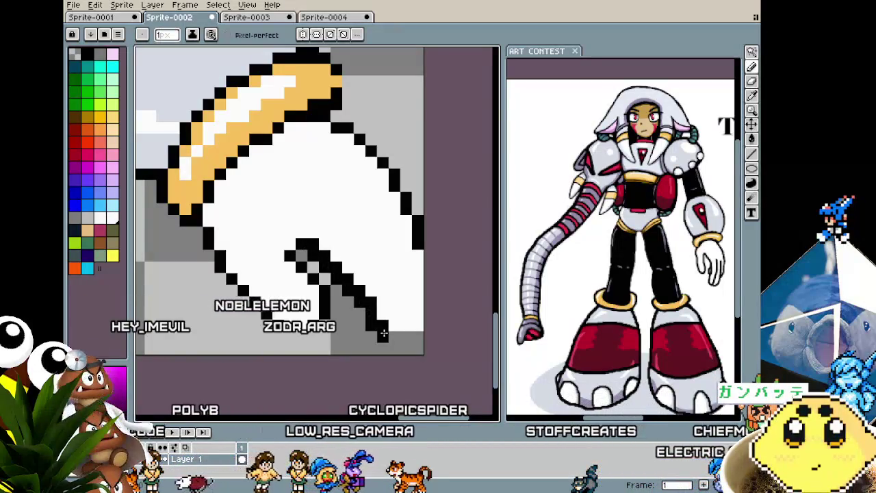
click(376, 335)
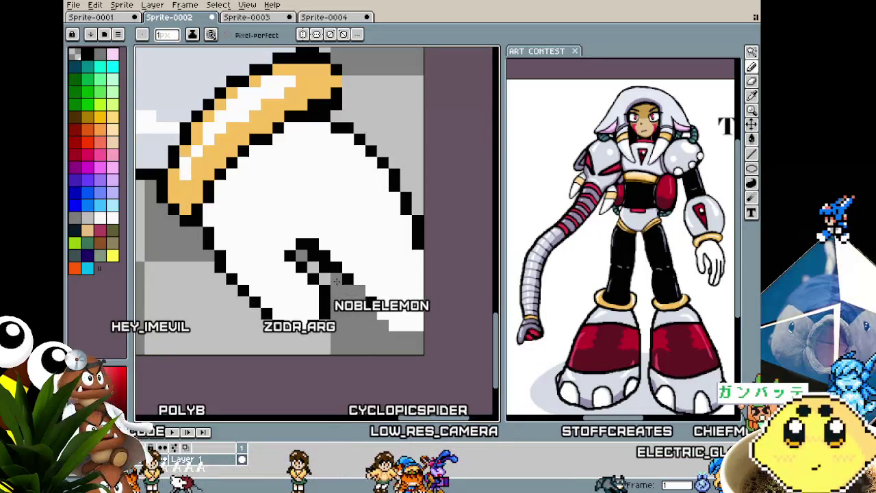
drag(394, 325, 418, 221)
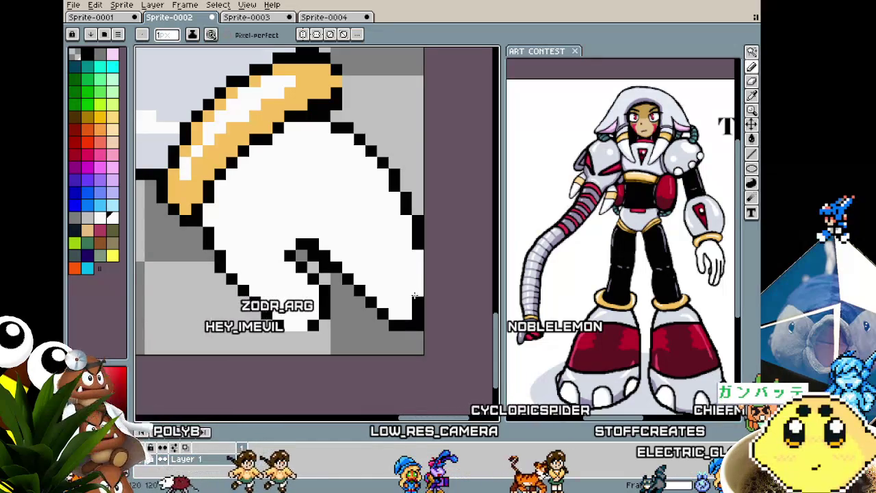
scroll(415, 246, down, 1)
scroll(415, 247, down, 1)
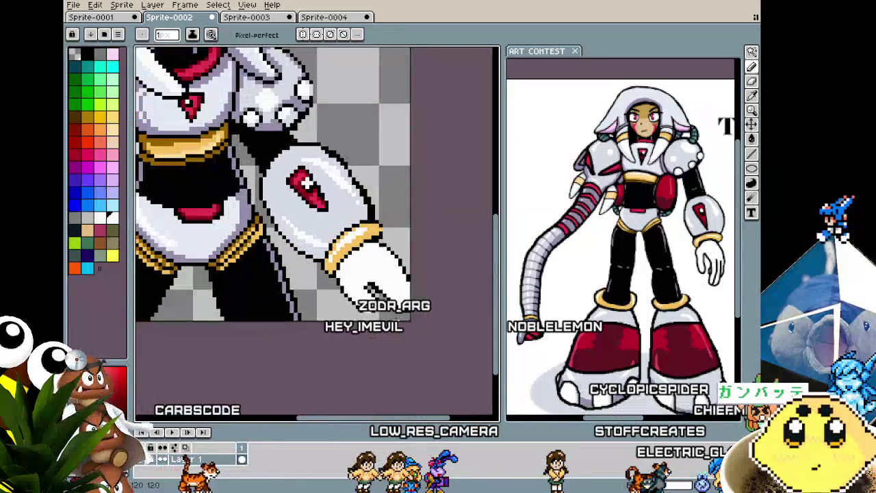
scroll(399, 314, down, 1)
scroll(370, 301, up, 2)
scroll(328, 283, up, 1)
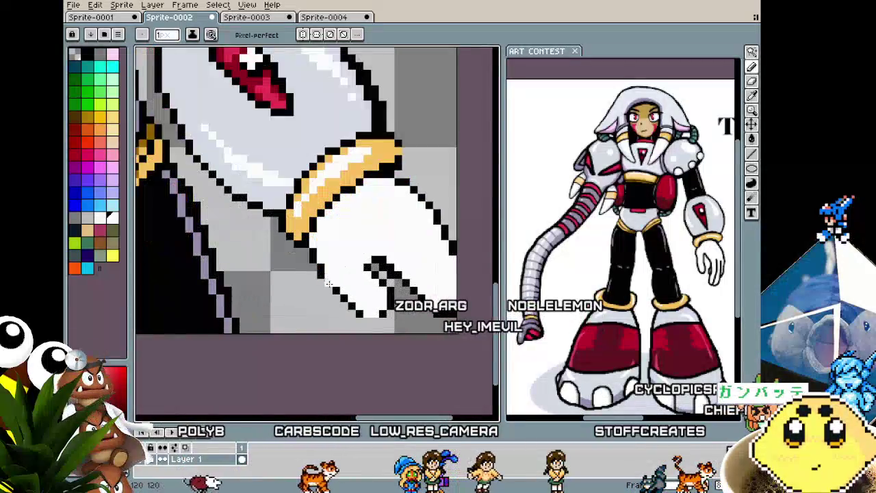
key(alt)
scroll(336, 289, up, 1)
Select the diagonal finger line and nudge it into place.
key(q)
drag(302, 226, 305, 328)
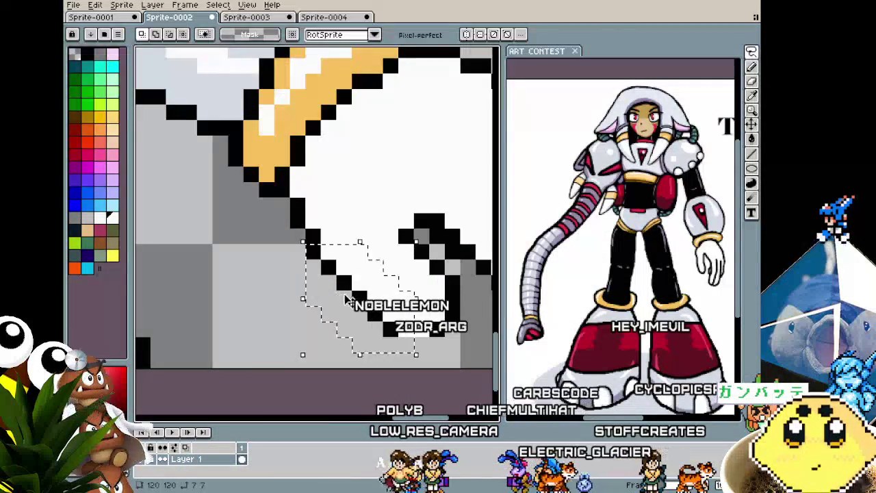
key(ctrl+t)
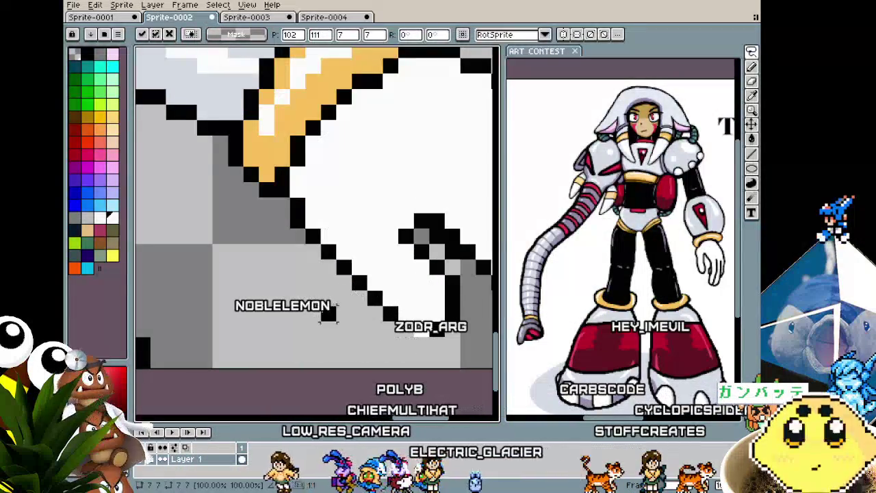
key(Return)
scroll(372, 313, up, 2)
scroll(391, 294, down, 3)
Add two black pixels to extend the glove's bottom outline.
key(b)
click(405, 305)
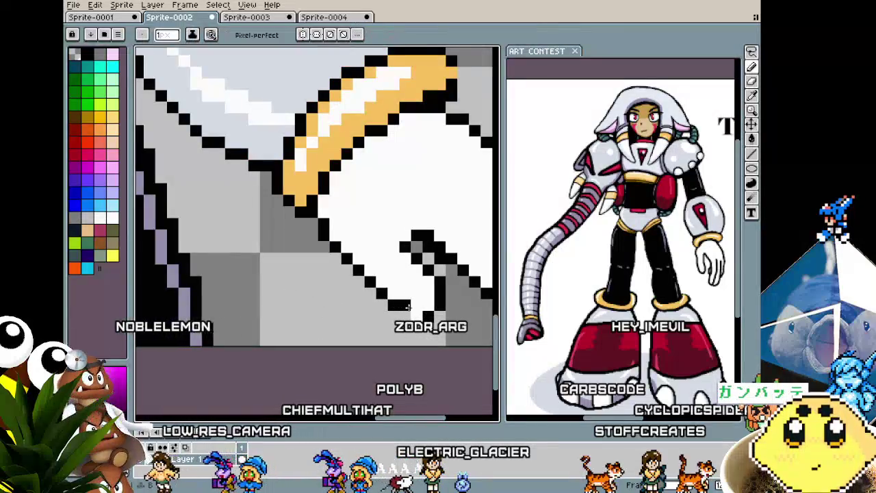
click(428, 304)
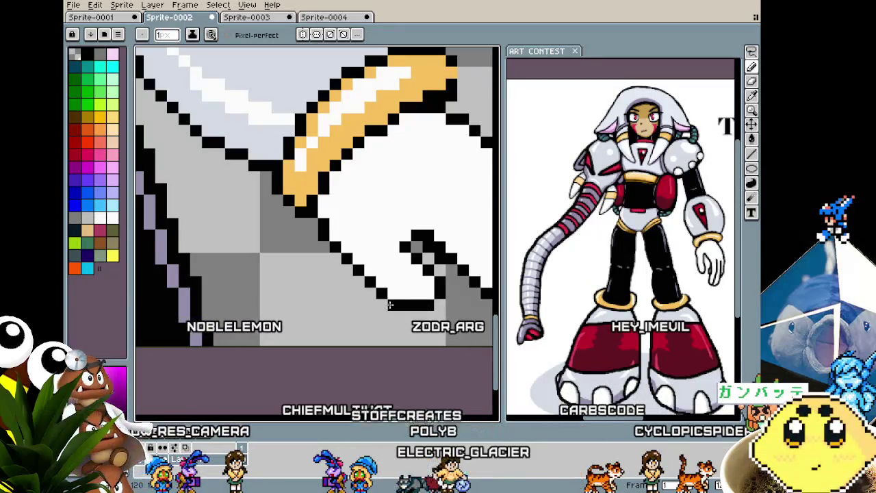
scroll(394, 301, down, 2)
scroll(390, 323, up, 2)
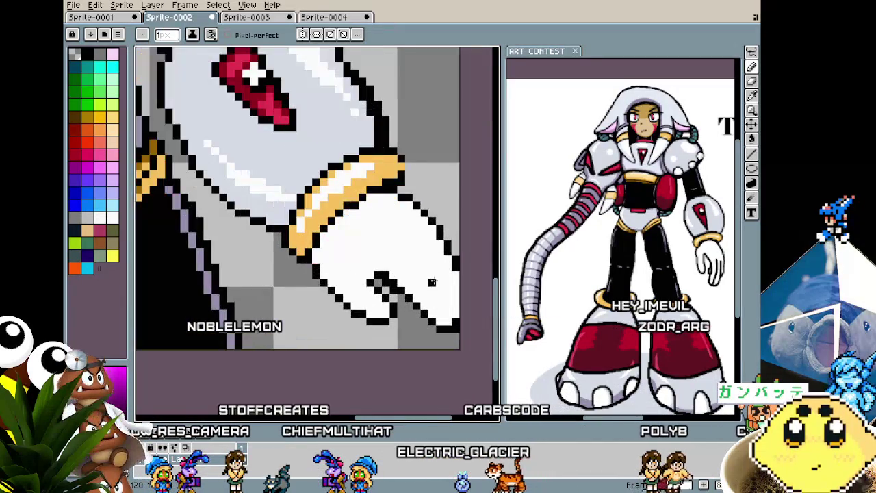
Select the curled claw pixels, shift them slightly right, and deselect.
key(m)
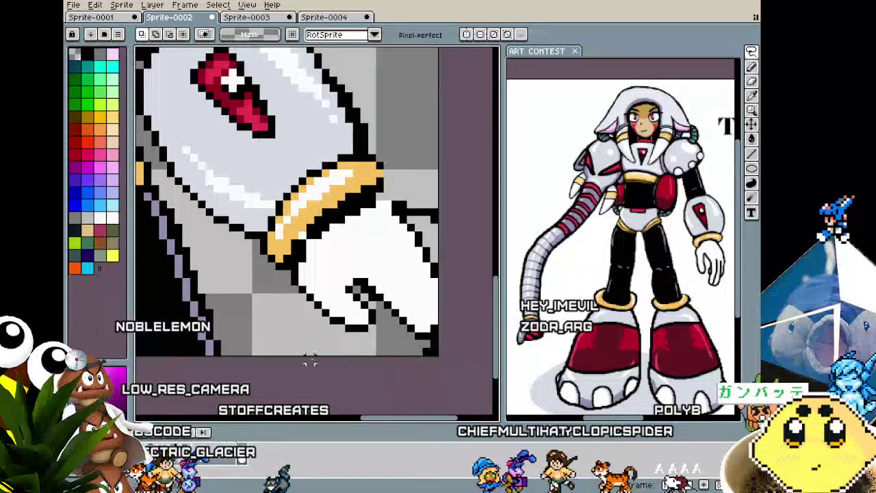
drag(291, 350, 440, 190)
drag(344, 293, 351, 294)
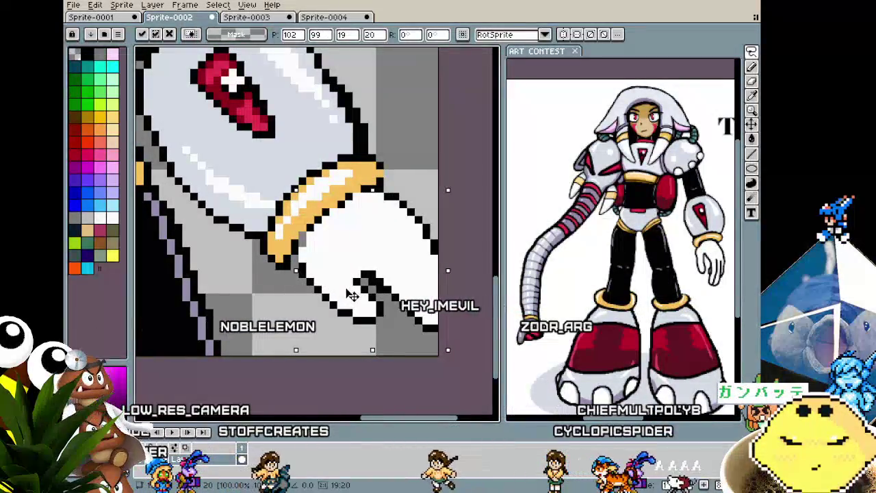
key(ctrl+d)
scroll(308, 281, up, 2)
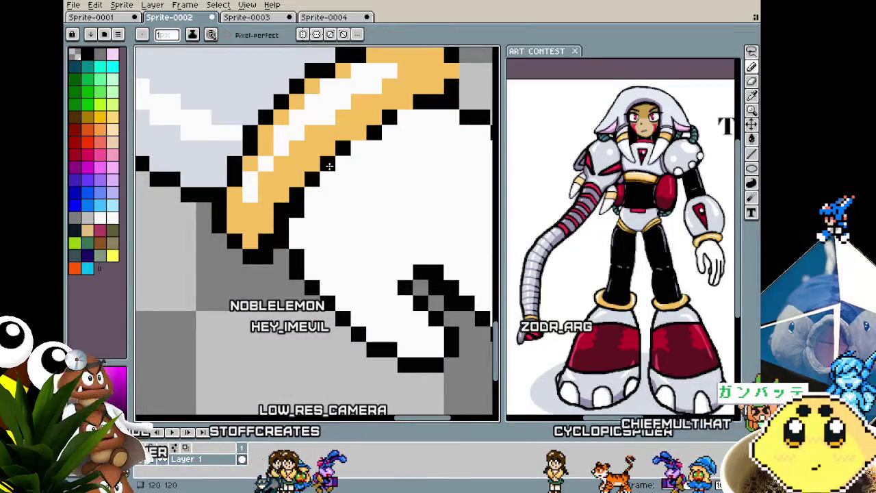
click(357, 135)
drag(377, 117, 425, 72)
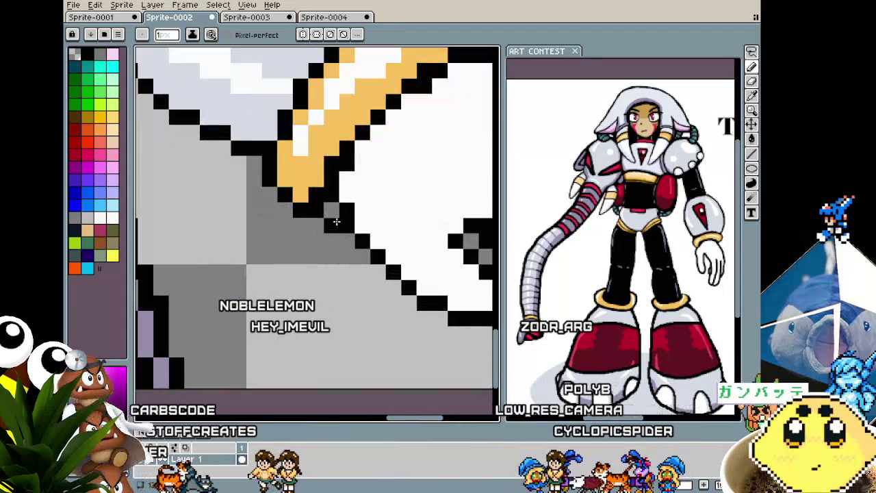
key(alt)
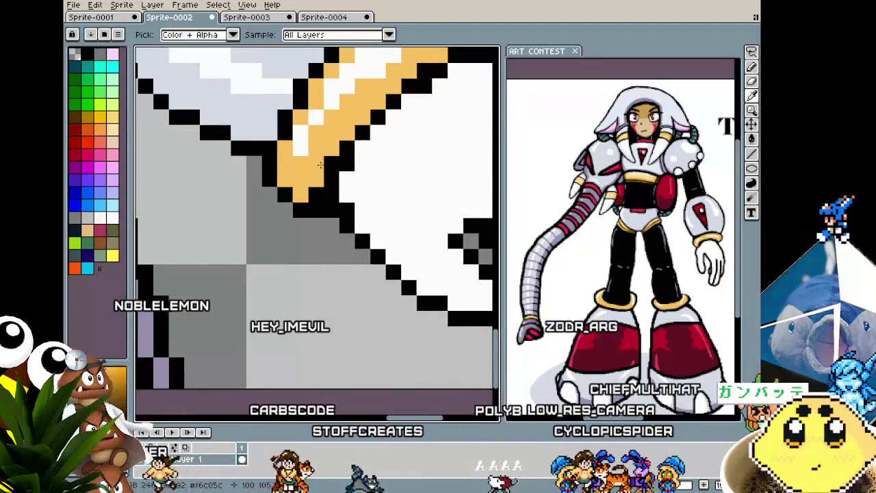
drag(315, 191, 306, 204)
scroll(306, 204, down, 1)
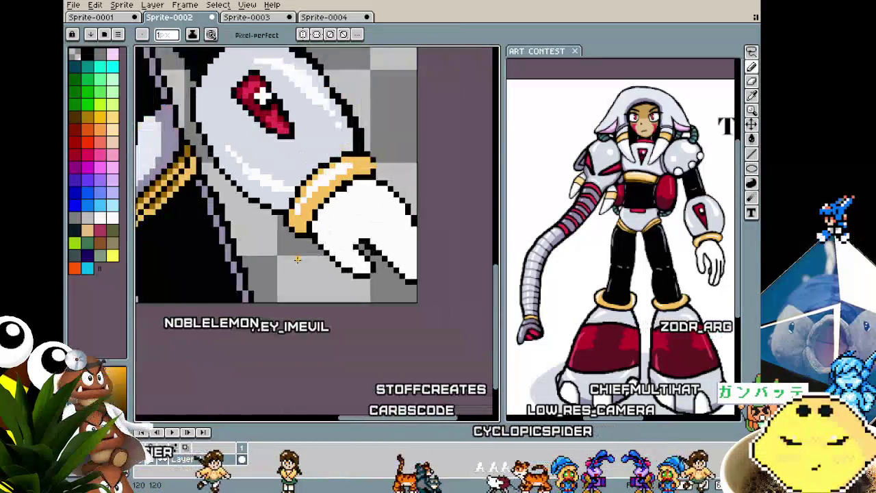
scroll(301, 260, down, 1)
scroll(341, 235, up, 1)
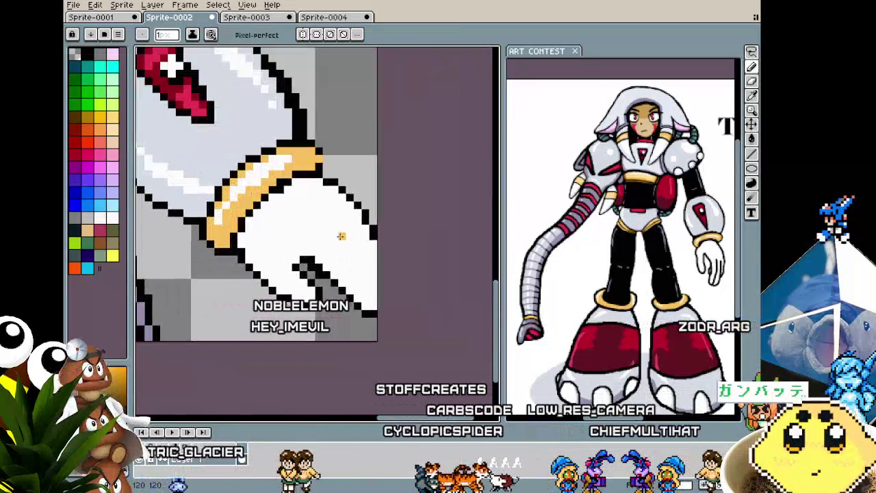
key(alt)
alt+click(325, 144)
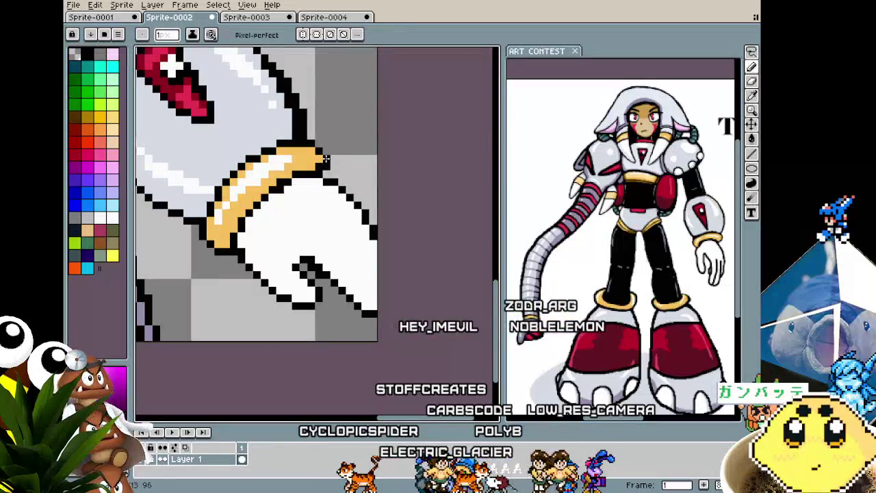
key(alt)
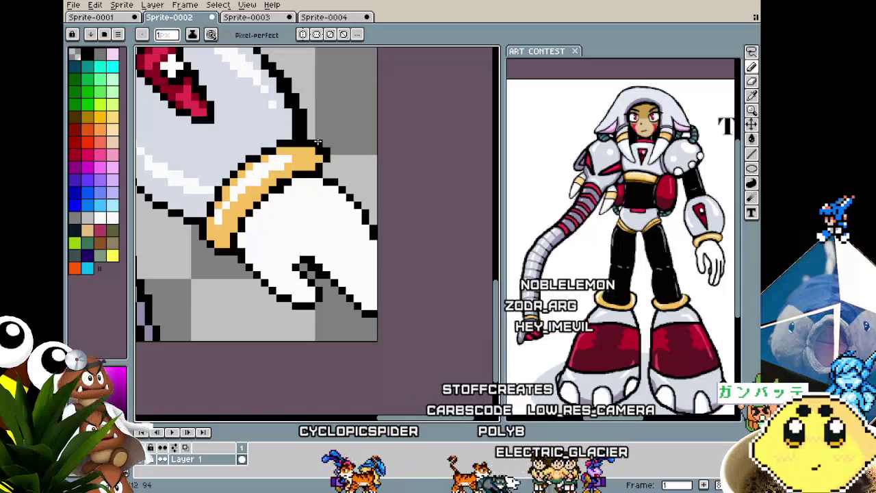
key(alt)
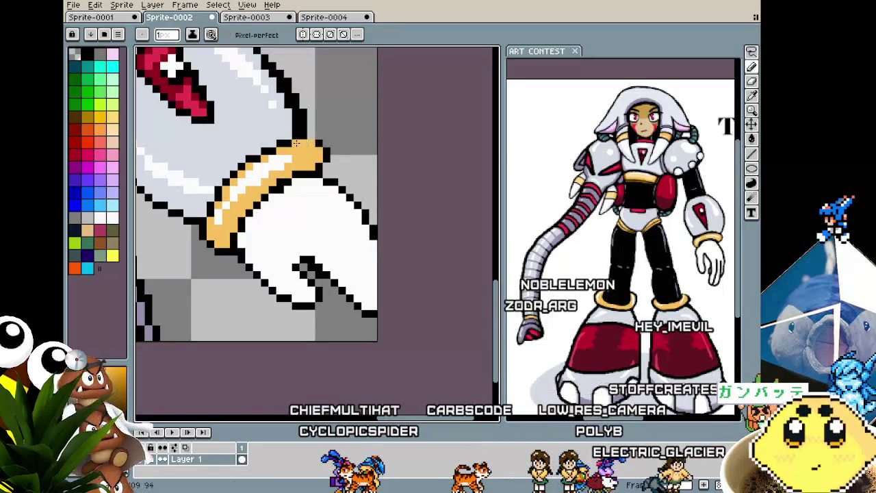
scroll(300, 205, down, 2)
scroll(300, 204, down, 2)
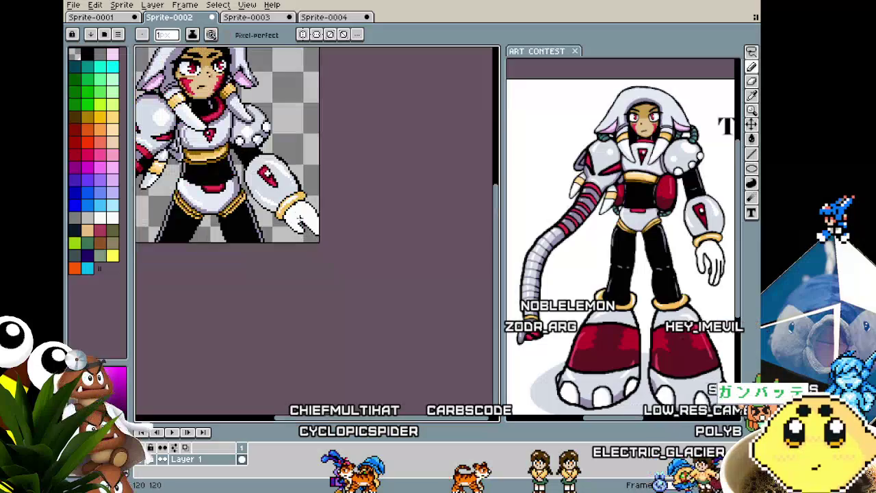
scroll(288, 221, up, 2)
scroll(289, 221, up, 1)
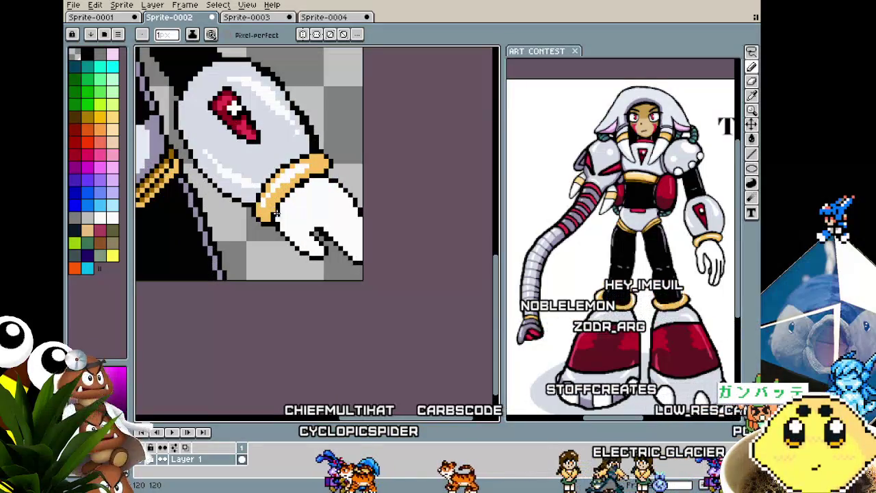
scroll(288, 221, up, 1)
scroll(327, 206, up, 1)
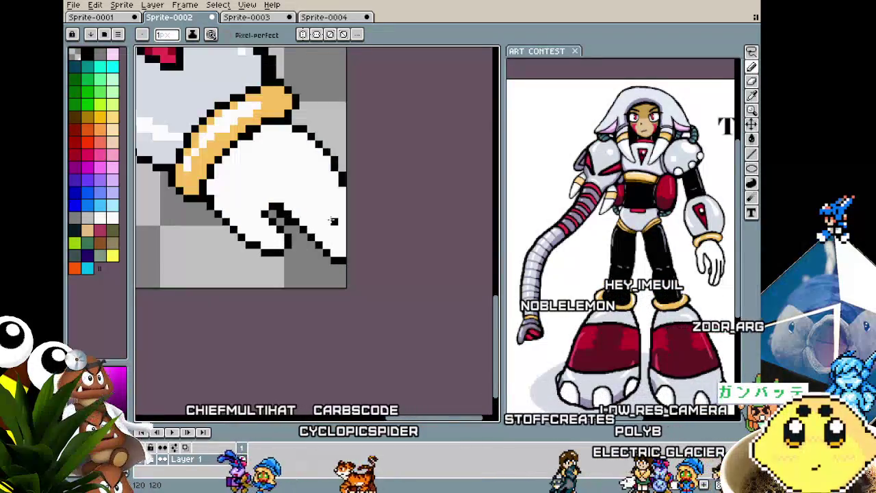
click(326, 206)
scroll(333, 215, down, 3)
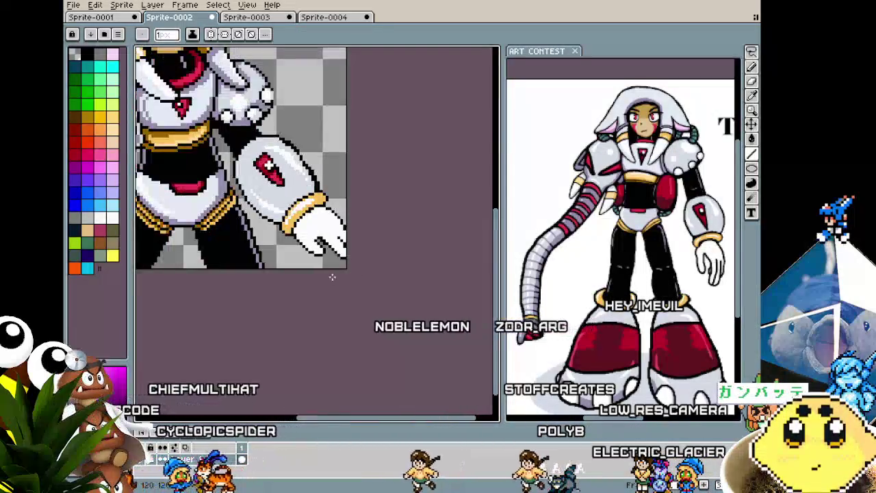
scroll(322, 211, up, 2)
scroll(320, 208, up, 1)
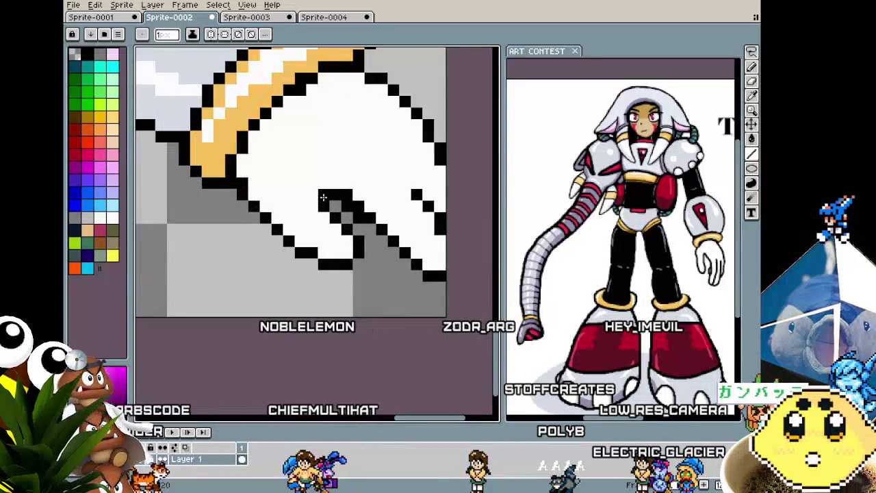
click(334, 185)
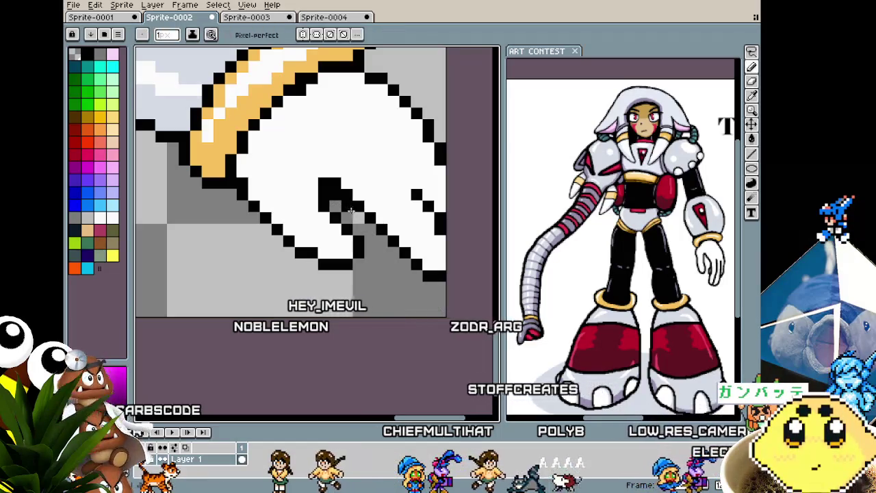
drag(334, 195, 357, 218)
scroll(367, 233, down, 2)
scroll(356, 238, up, 3)
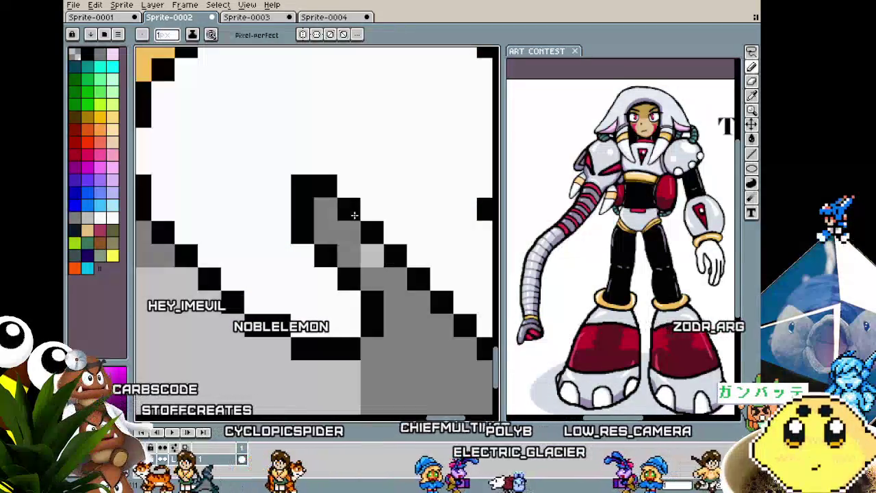
scroll(360, 260, down, 2)
scroll(363, 277, down, 1)
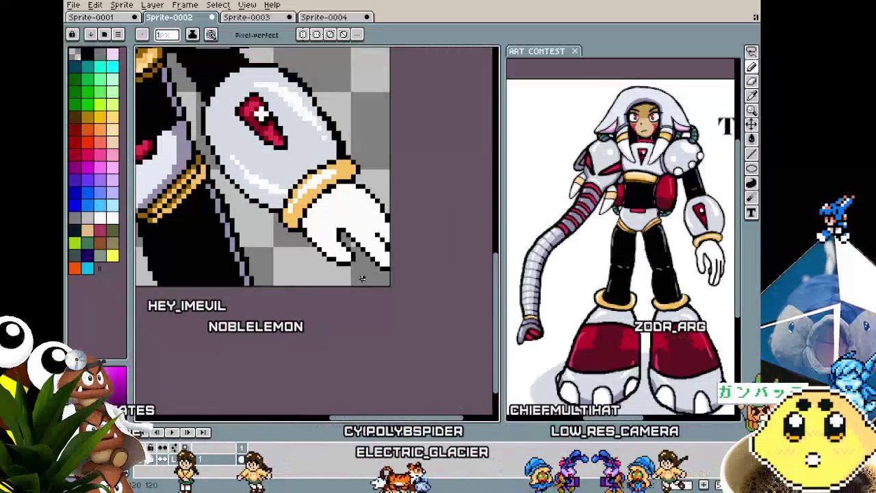
scroll(363, 212, up, 1)
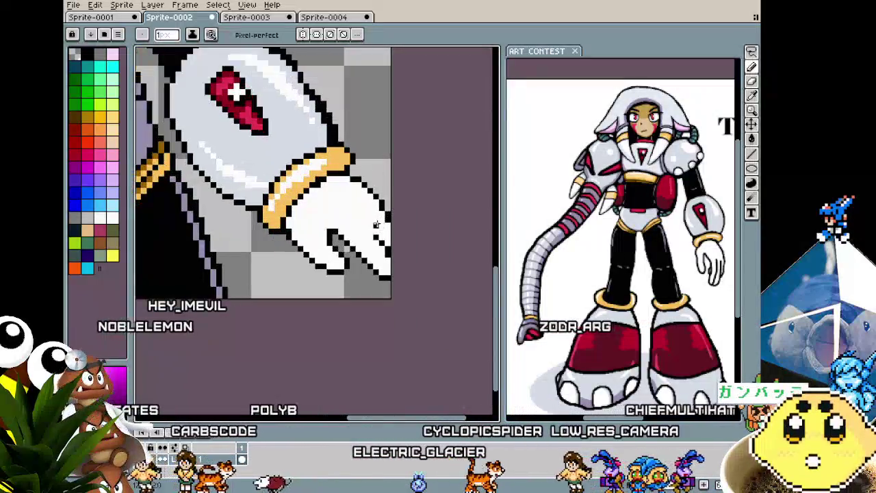
scroll(321, 228, up, 1)
scroll(281, 235, down, 3)
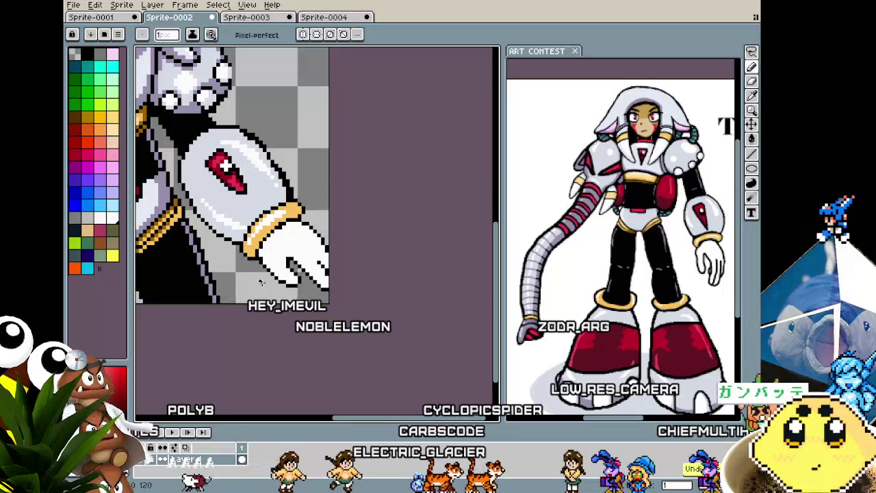
scroll(257, 274, up, 2)
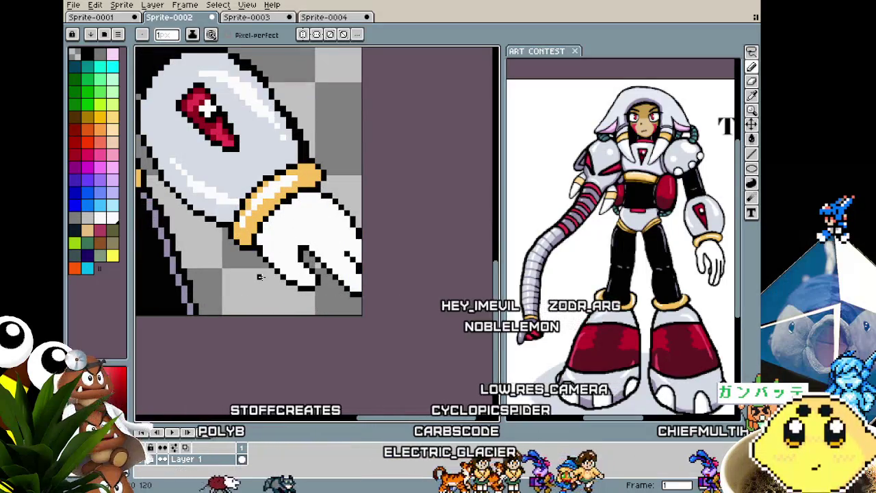
scroll(260, 277, down, 1)
scroll(257, 275, down, 1)
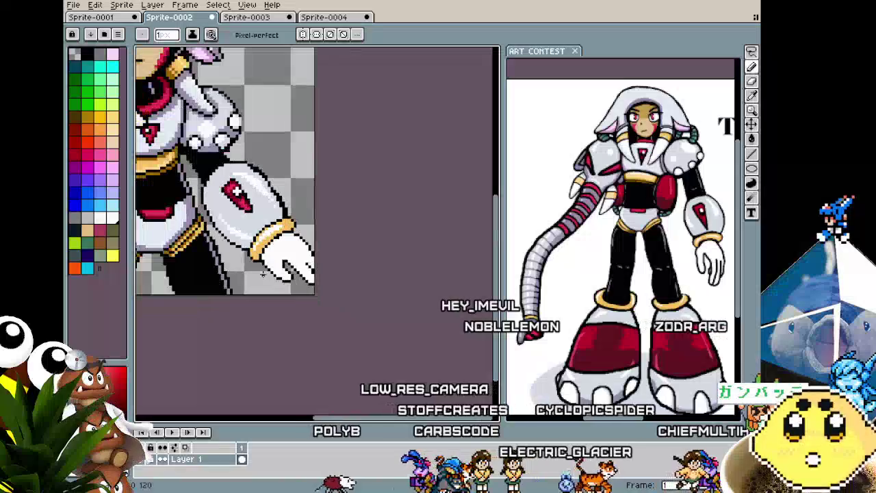
scroll(257, 277, up, 1)
scroll(273, 286, up, 1)
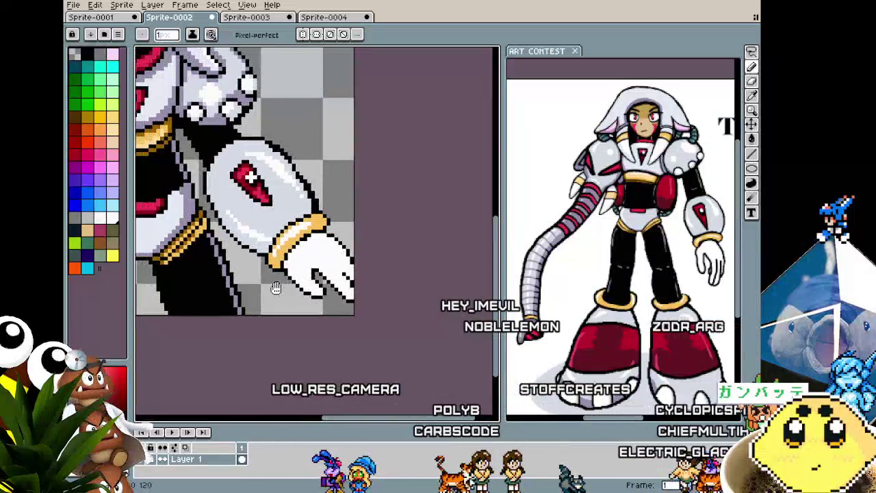
scroll(277, 288, up, 1)
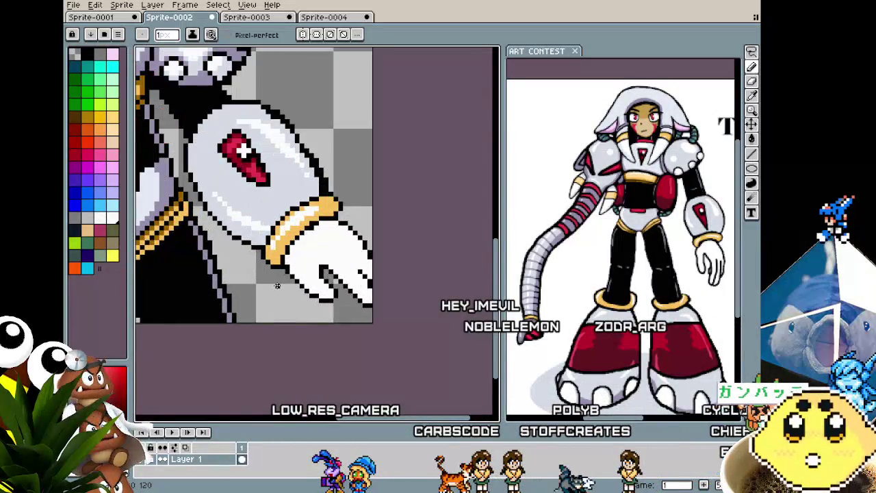
scroll(308, 271, down, 2)
scroll(315, 271, up, 2)
scroll(327, 272, up, 1)
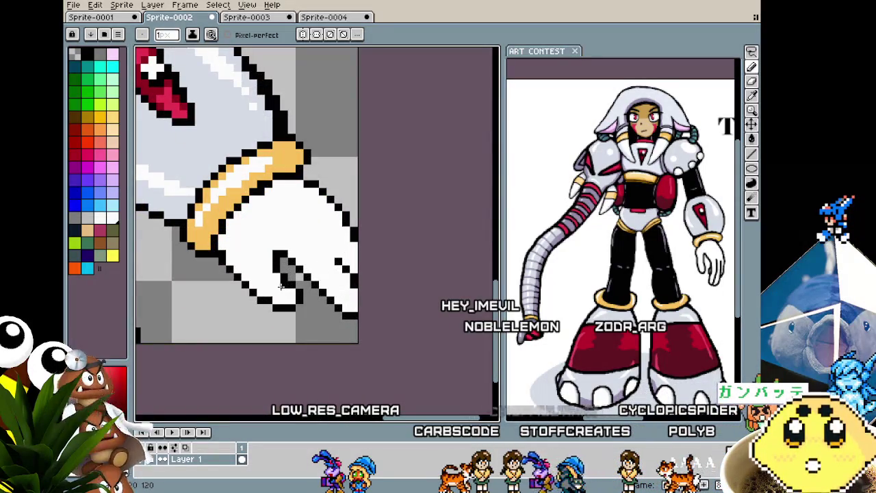
scroll(277, 286, down, 1)
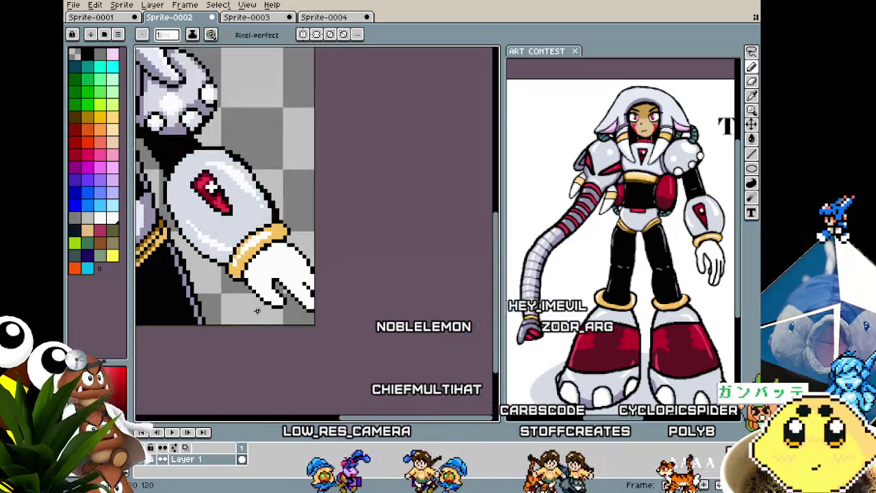
scroll(274, 287, up, 1)
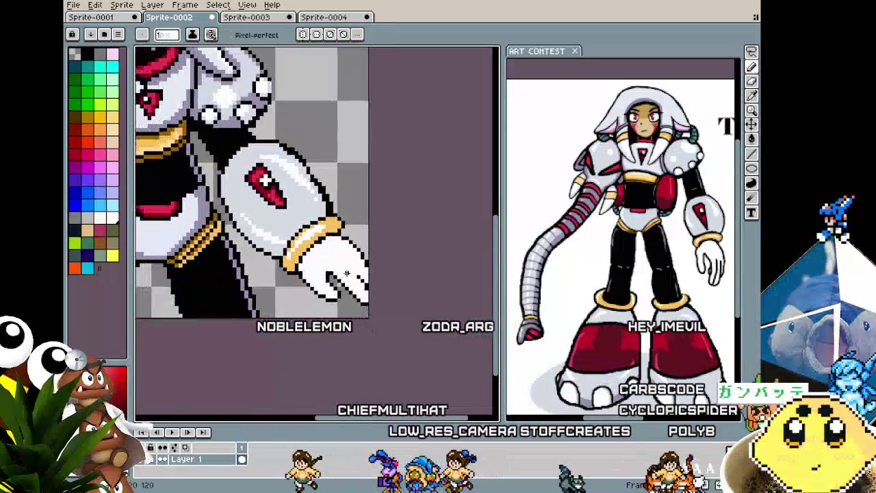
scroll(383, 267, up, 1)
scroll(404, 255, down, 1)
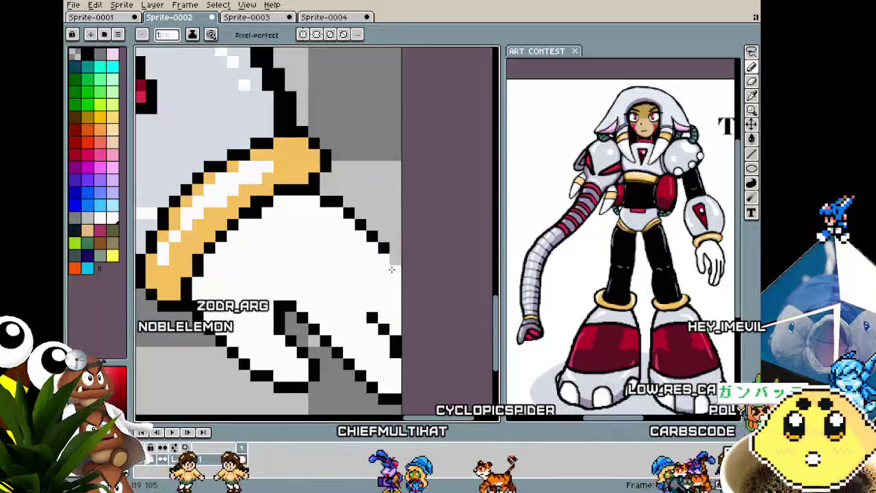
scroll(394, 260, down, 1)
scroll(377, 335, down, 1)
scroll(386, 318, up, 1)
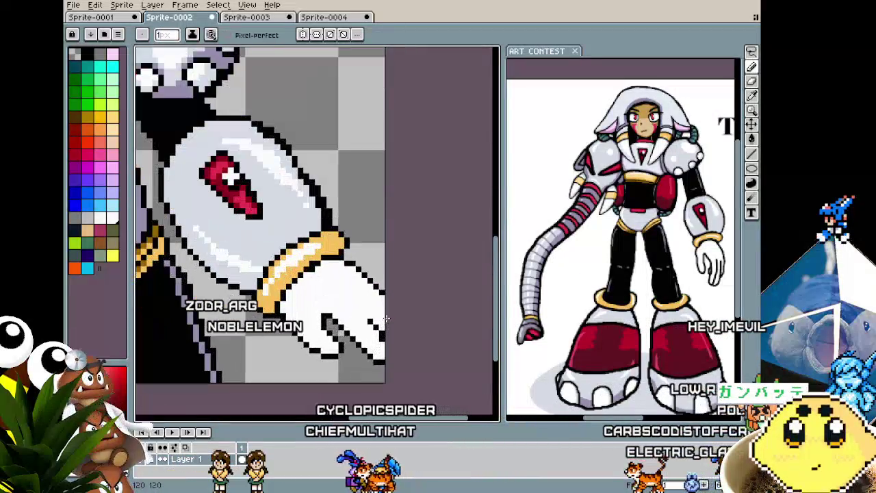
scroll(381, 342, down, 1)
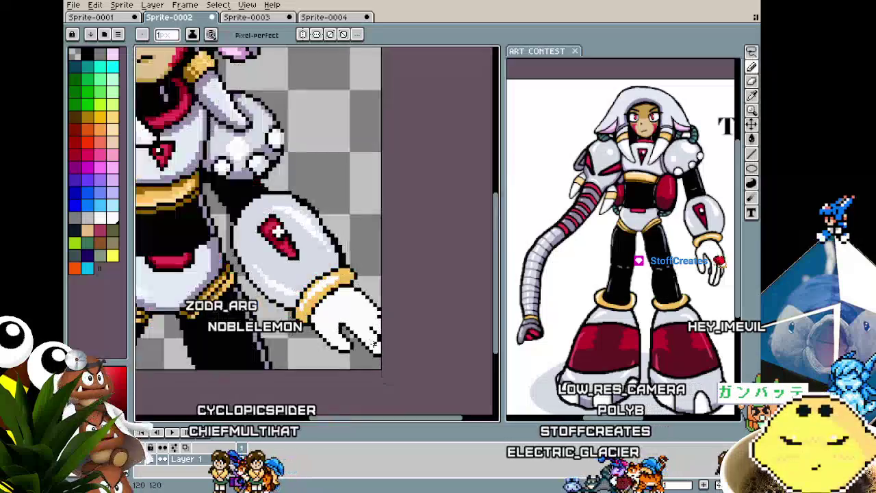
scroll(381, 345, up, 1)
scroll(382, 322, up, 1)
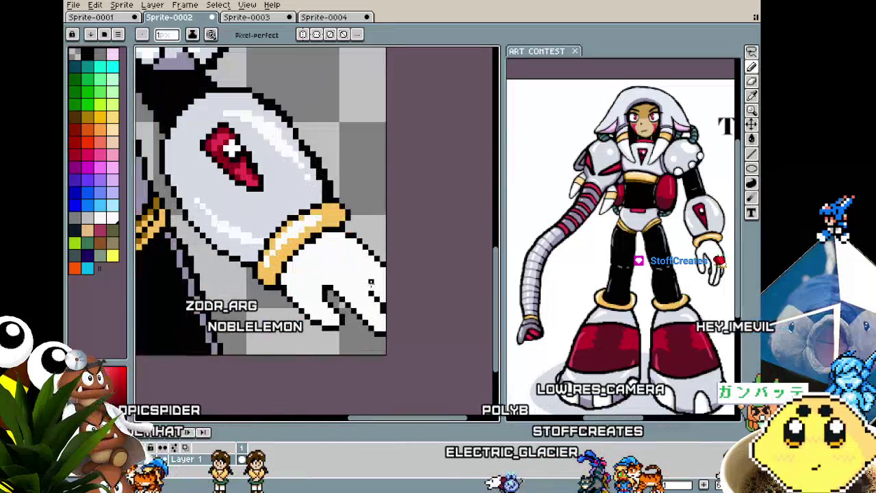
scroll(385, 294, up, 1)
scroll(362, 322, down, 3)
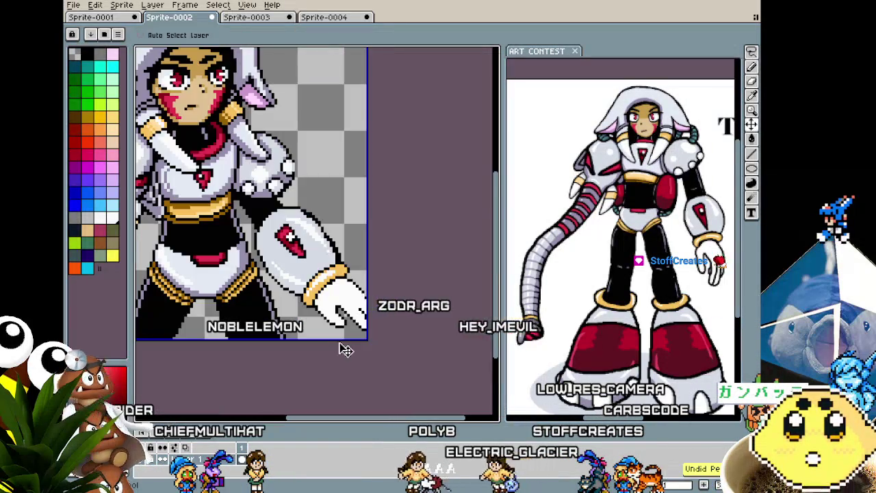
Zoom in and out on the glove to compare it against the ART CONTEST reference.
key(b)
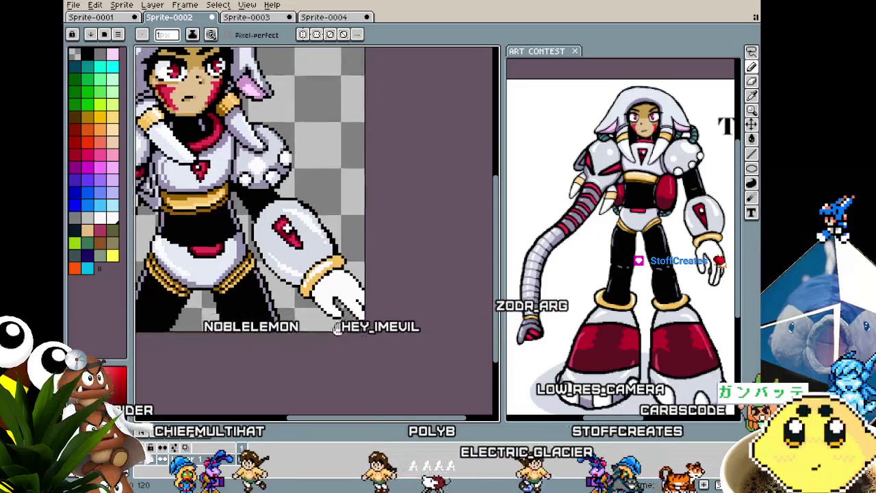
scroll(346, 322, up, 1)
scroll(344, 274, up, 2)
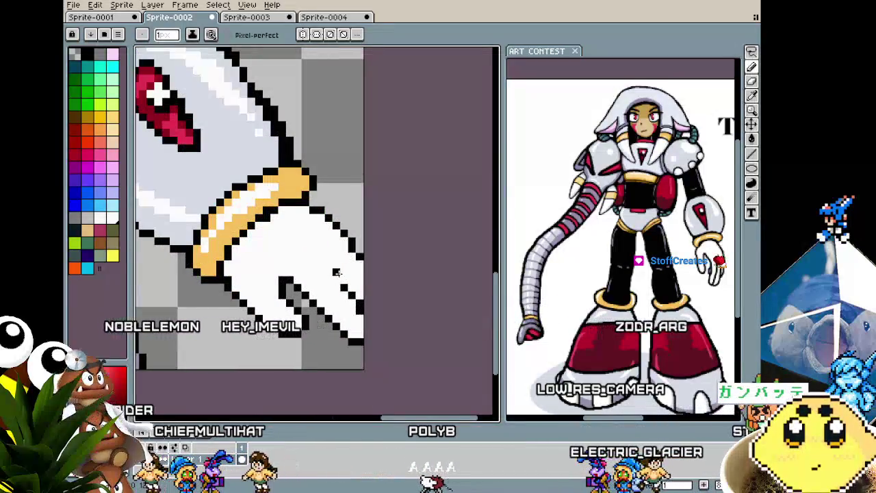
scroll(352, 273, up, 1)
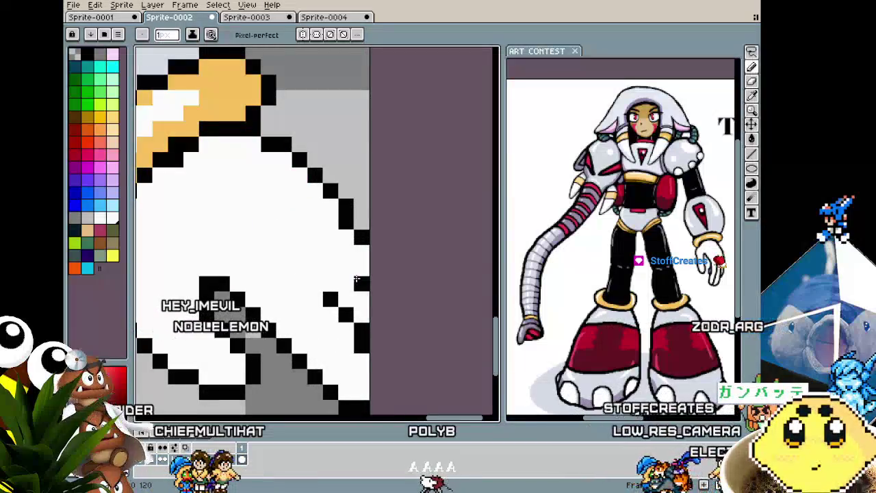
scroll(356, 279, down, 1)
scroll(349, 288, down, 1)
scroll(342, 294, up, 1)
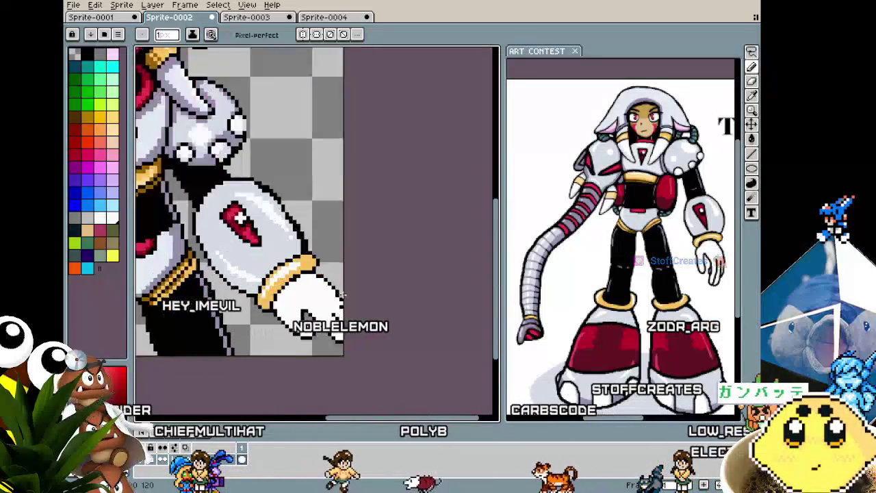
scroll(342, 294, up, 1)
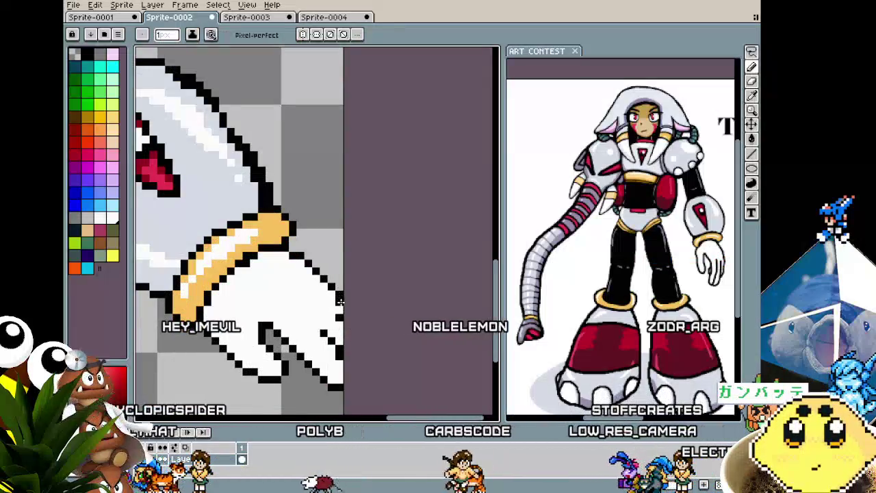
scroll(340, 301, down, 1)
scroll(315, 276, down, 1)
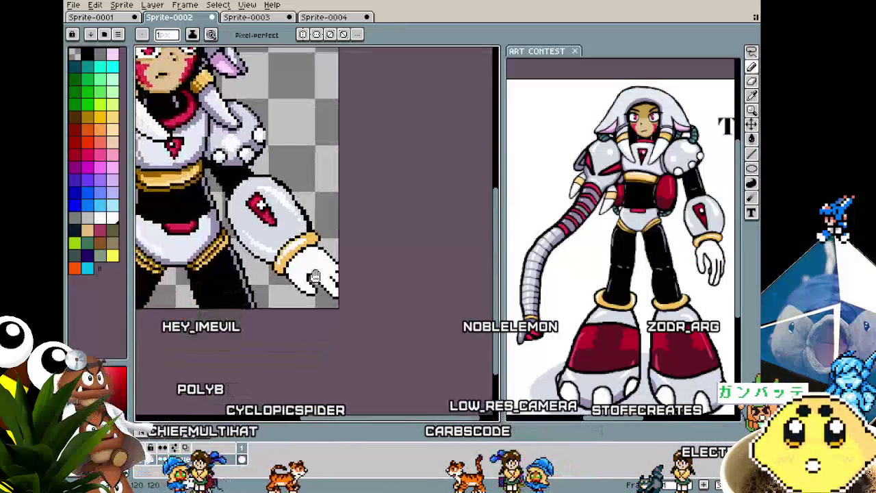
scroll(315, 276, up, 1)
scroll(329, 273, up, 1)
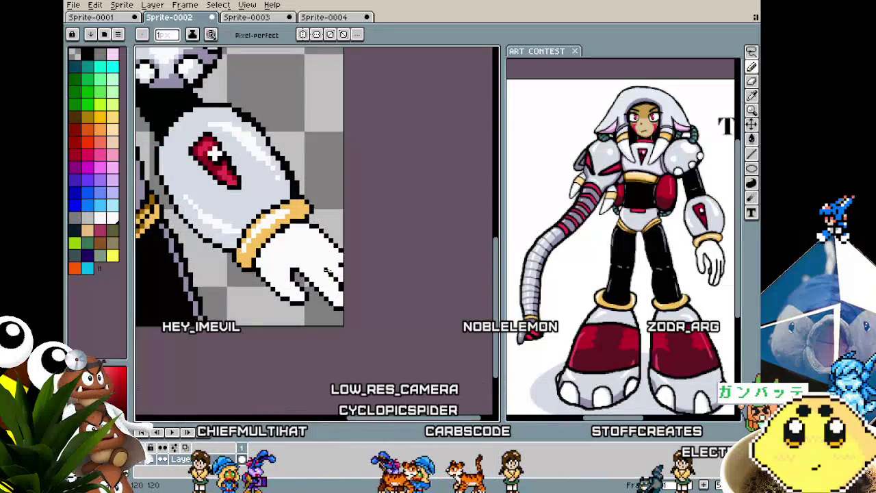
scroll(339, 302, down, 1)
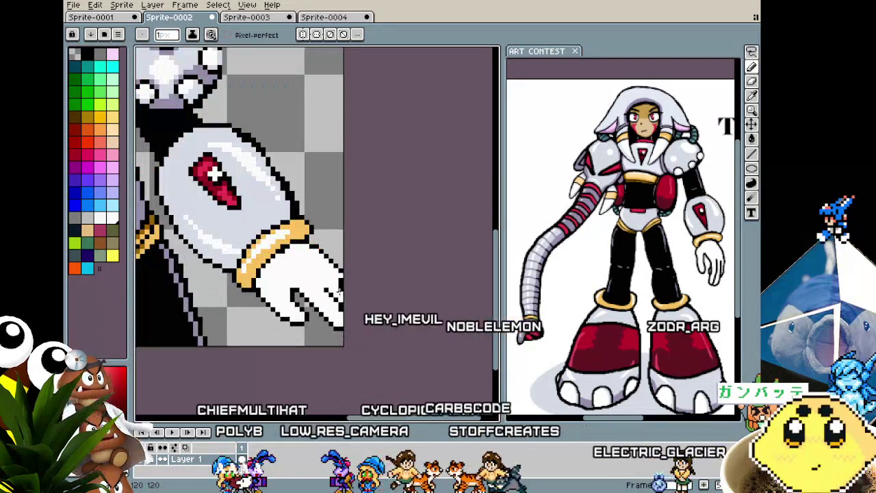
scroll(336, 312, down, 1)
scroll(335, 314, up, 2)
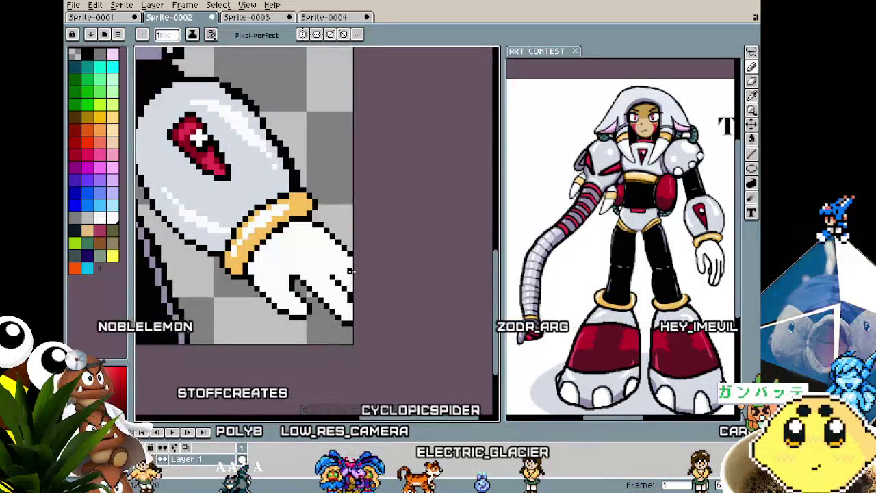
scroll(352, 309, down, 1)
scroll(348, 316, down, 2)
scroll(366, 241, up, 4)
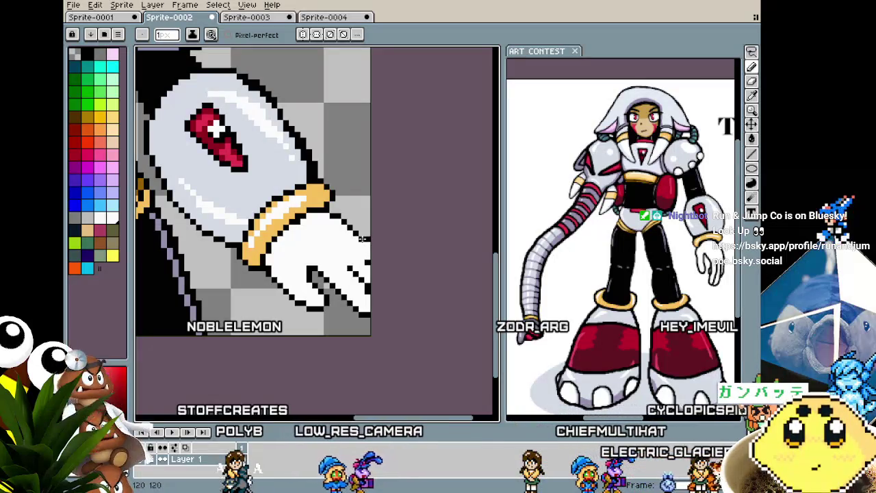
scroll(349, 290, down, 2)
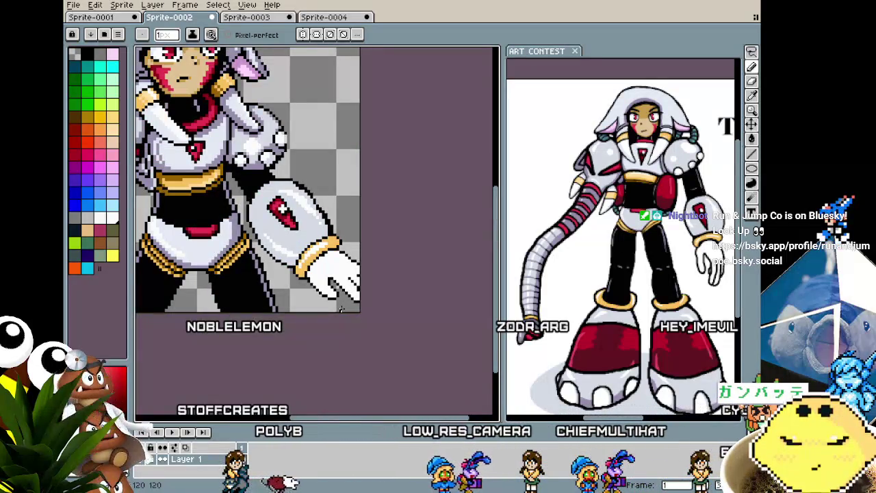
scroll(341, 308, up, 1)
scroll(357, 264, up, 1)
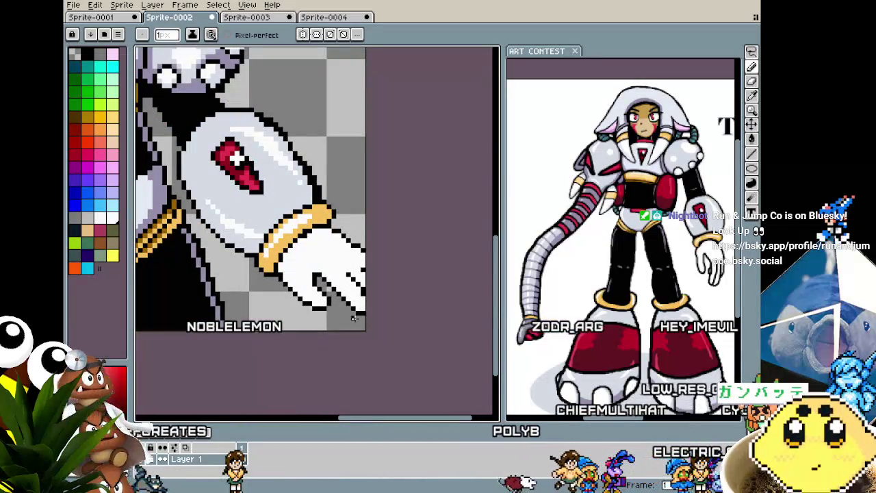
scroll(354, 318, down, 3)
scroll(354, 327, up, 1)
scroll(356, 308, up, 1)
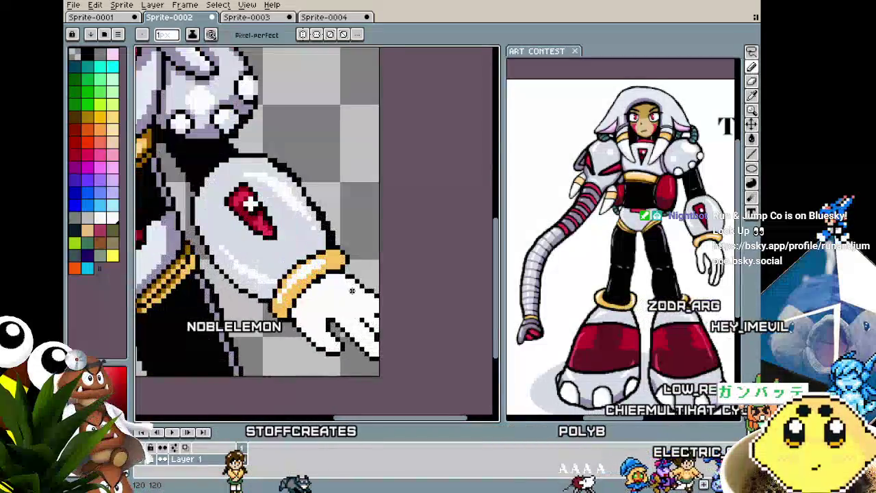
scroll(358, 289, up, 2)
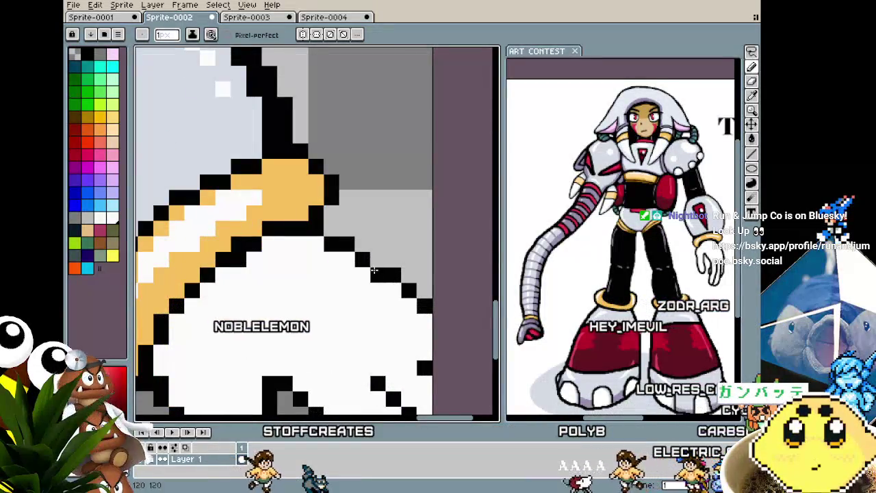
scroll(377, 277, down, 2)
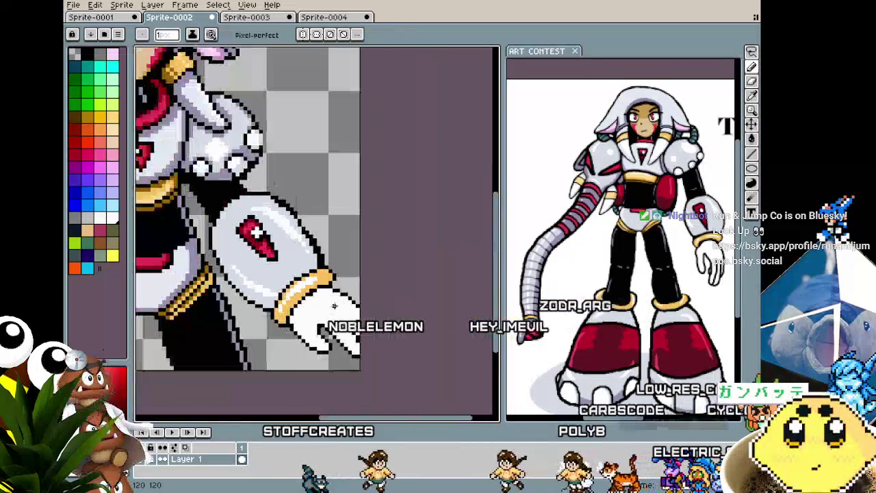
scroll(335, 320, down, 1)
scroll(335, 317, down, 2)
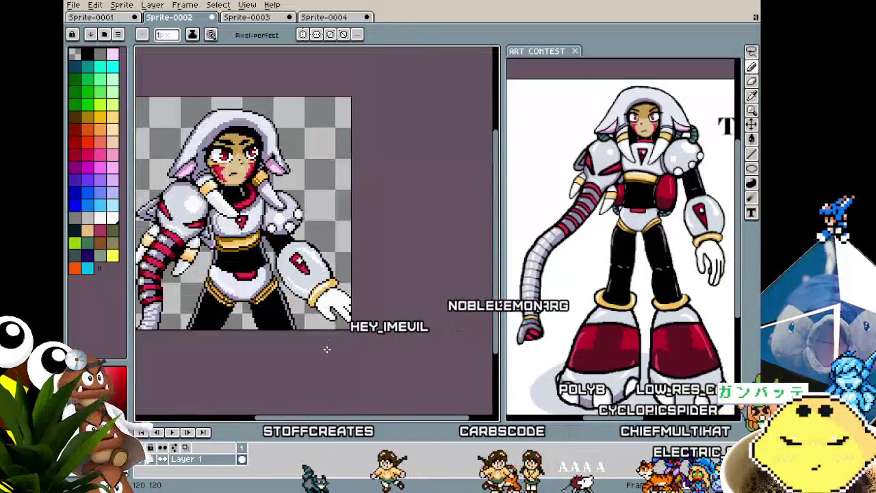
scroll(334, 308, up, 2)
scroll(333, 298, up, 1)
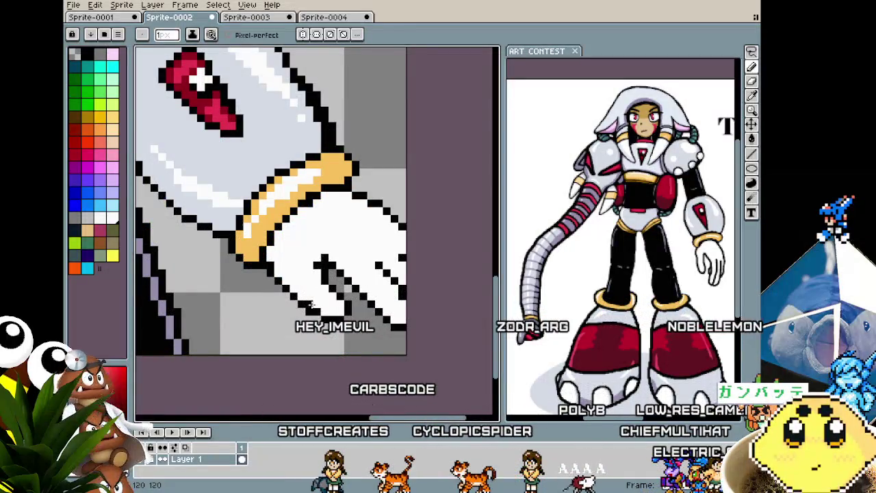
scroll(310, 304, down, 2)
scroll(314, 288, down, 2)
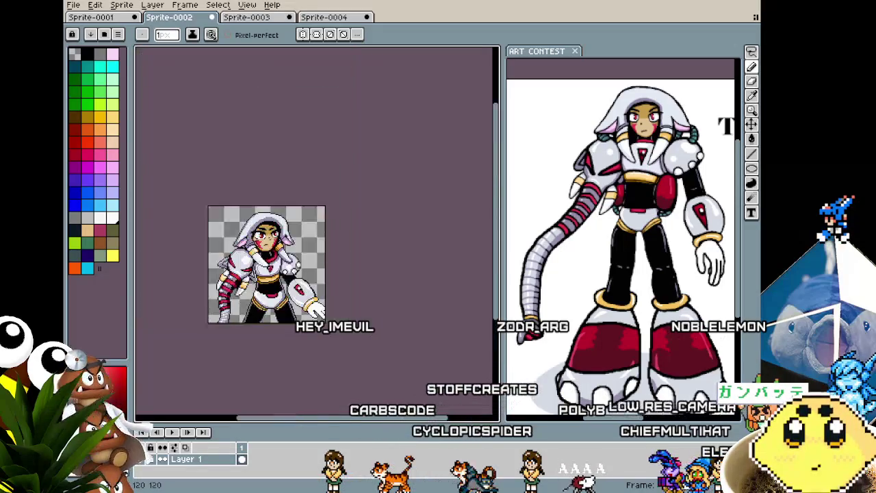
scroll(320, 330, up, 1)
scroll(320, 331, up, 1)
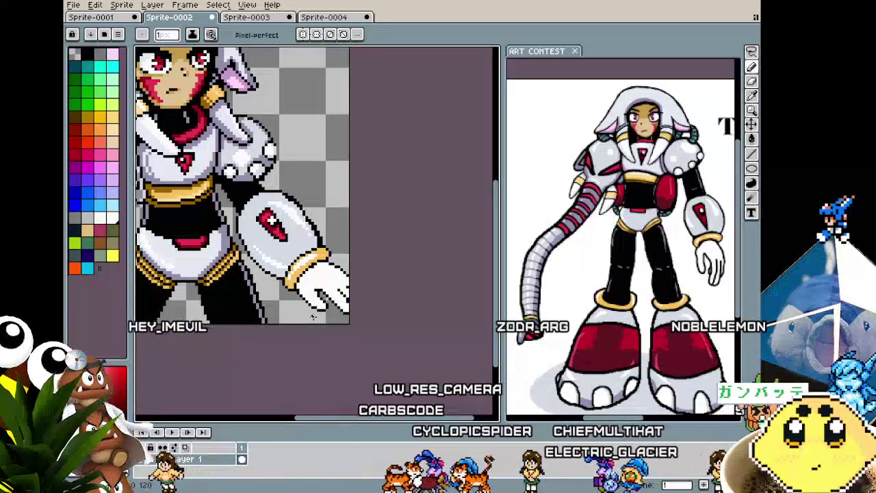
scroll(320, 343, up, 1)
Pan the canvas to bring the character's head and torso into view.
key(b)
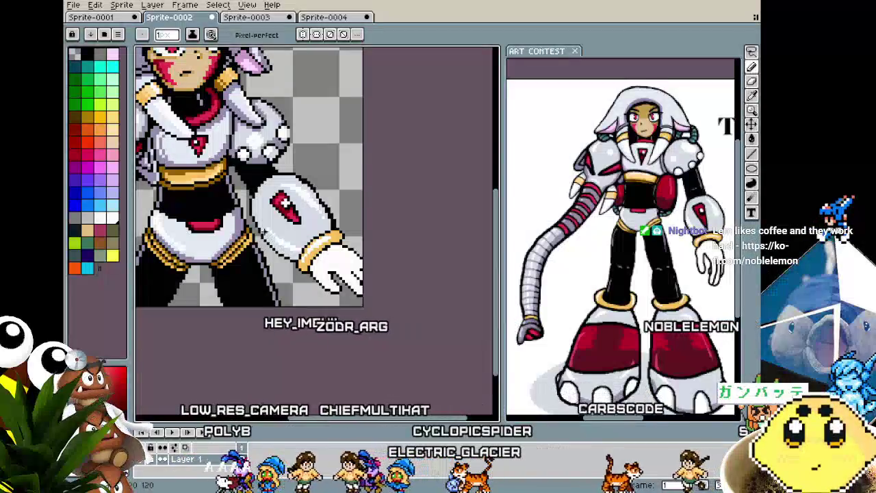
drag(282, 201, 332, 219)
drag(293, 245, 356, 274)
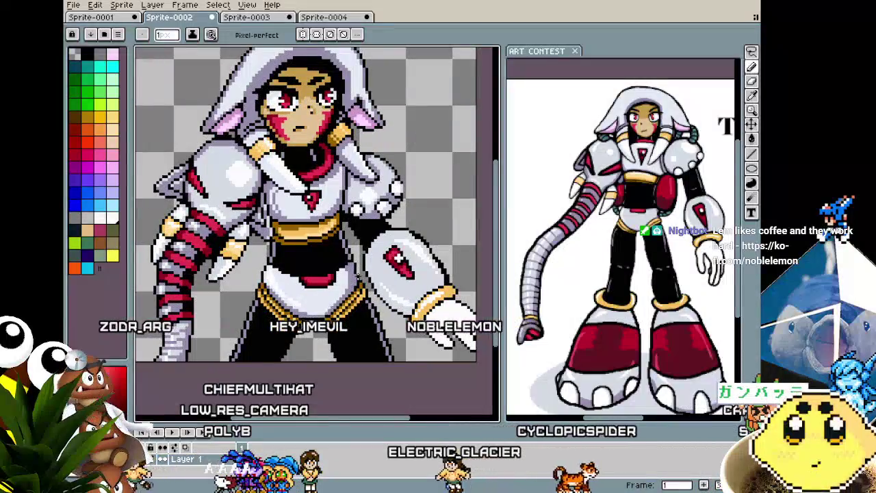
scroll(357, 274, up, 2)
key(i)
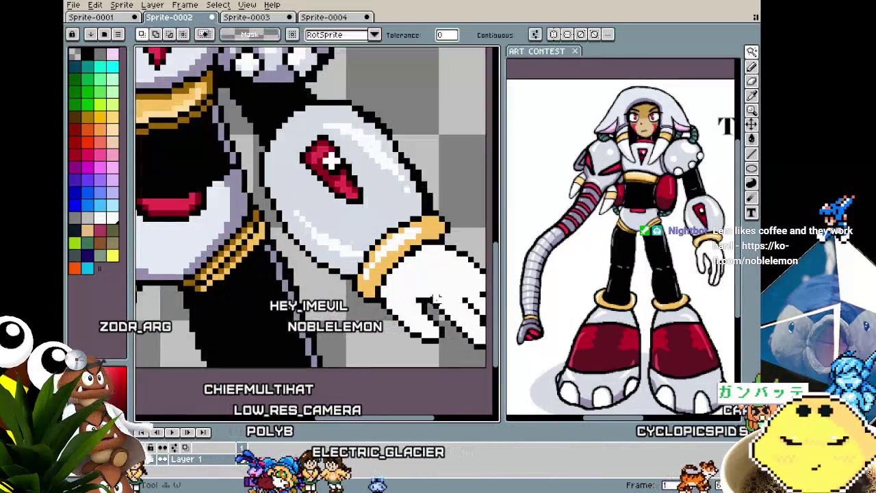
key(b)
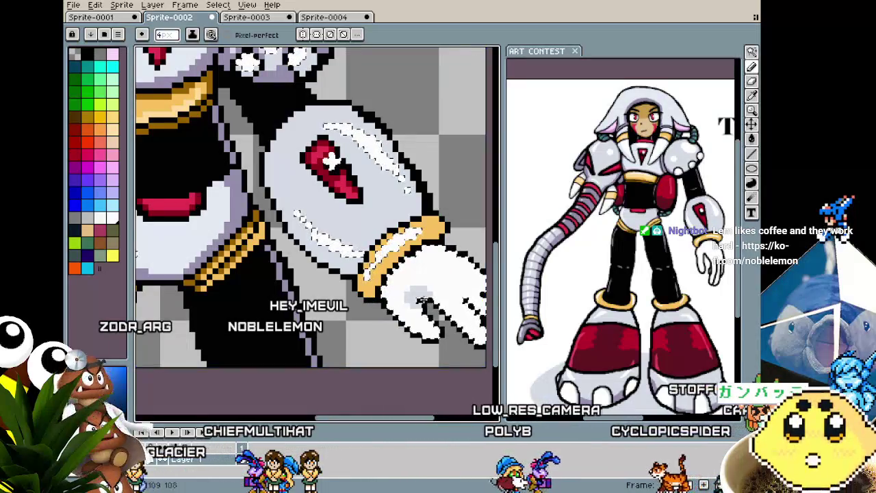
key(minus)
key(minus)
key(minus)
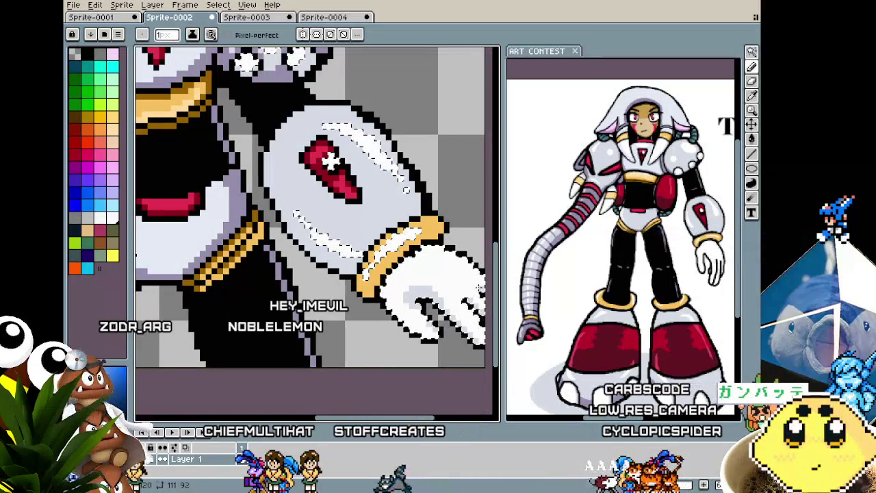
key(plus)
key(plus)
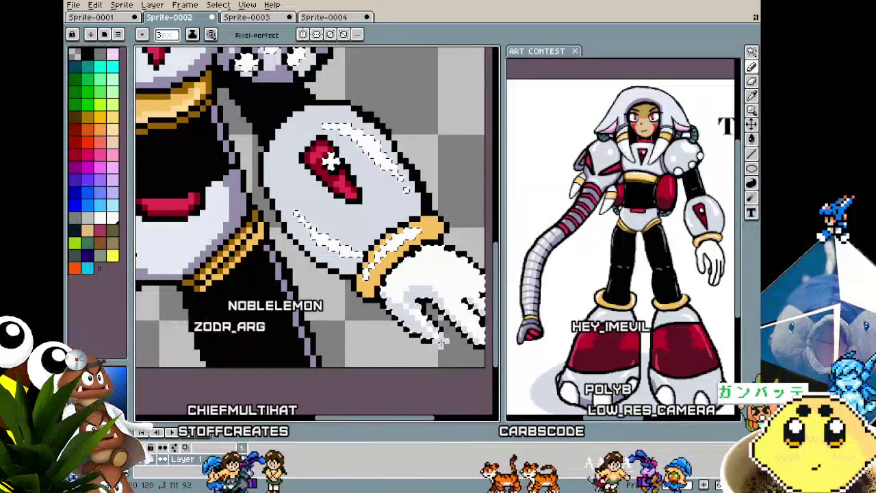
scroll(438, 344, down, 1)
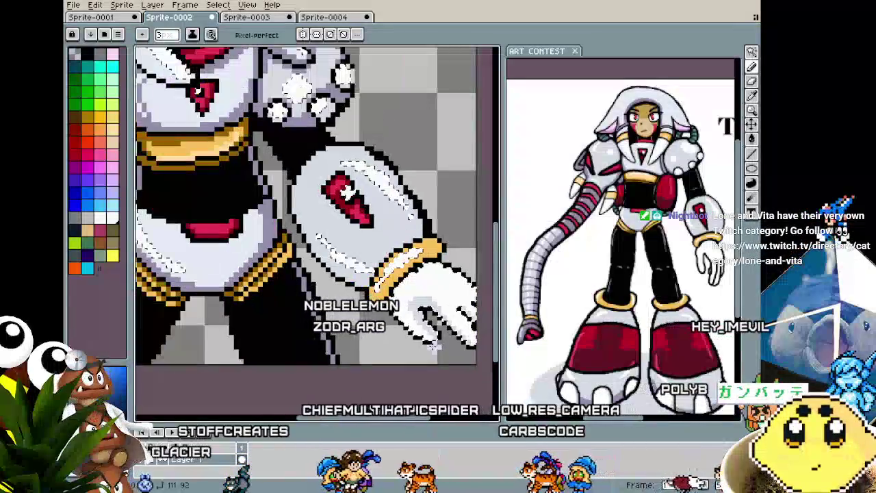
scroll(433, 346, up, 1)
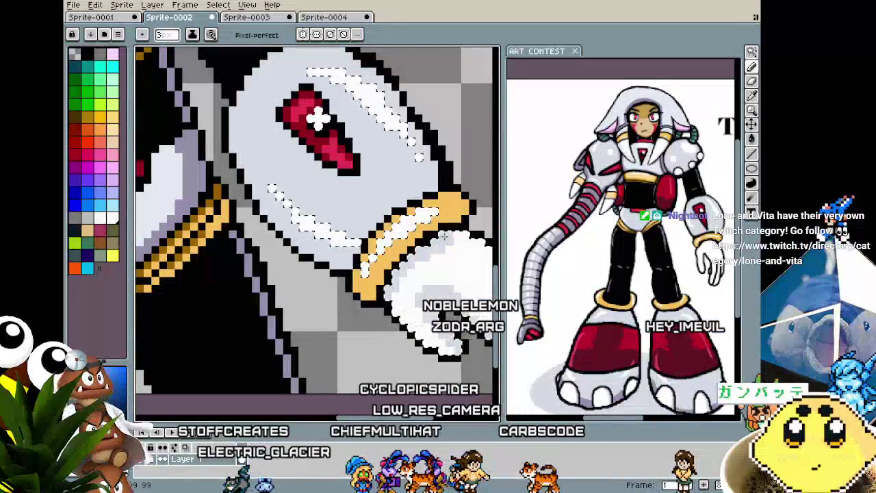
scroll(421, 322, down, 1)
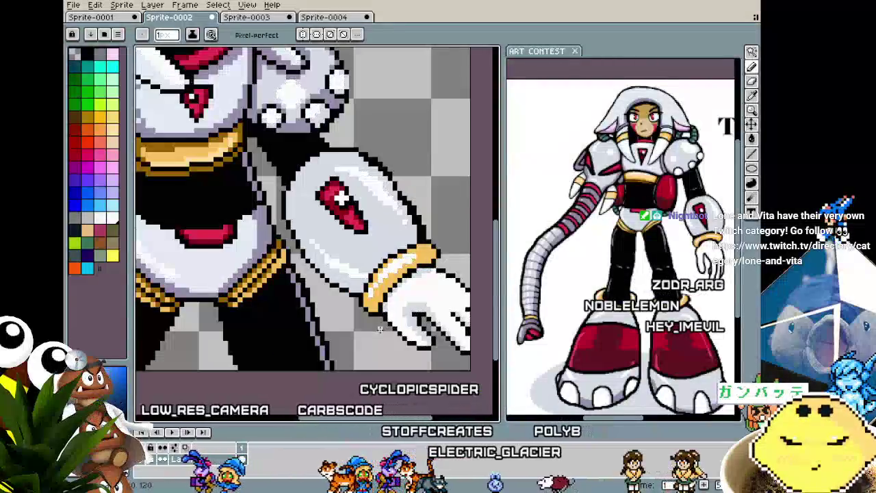
scroll(422, 322, down, 1)
scroll(422, 321, down, 1)
scroll(422, 322, down, 1)
scroll(421, 322, up, 2)
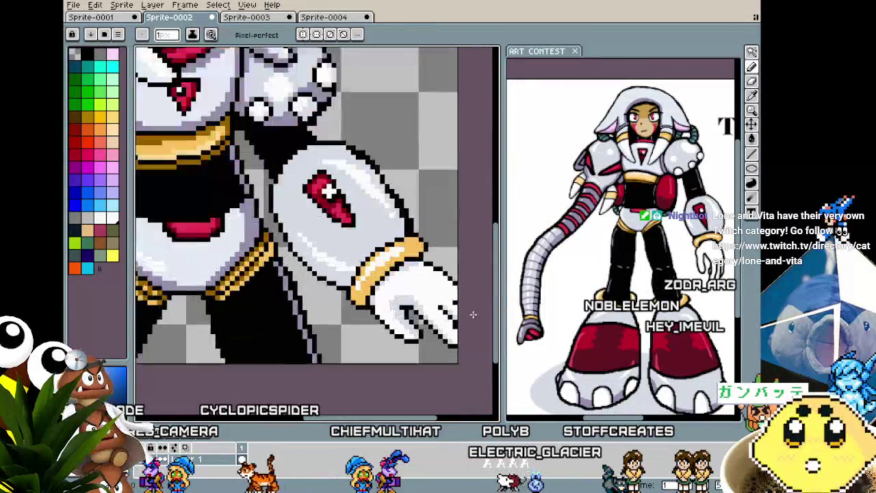
scroll(452, 296, up, 1)
scroll(453, 292, down, 1)
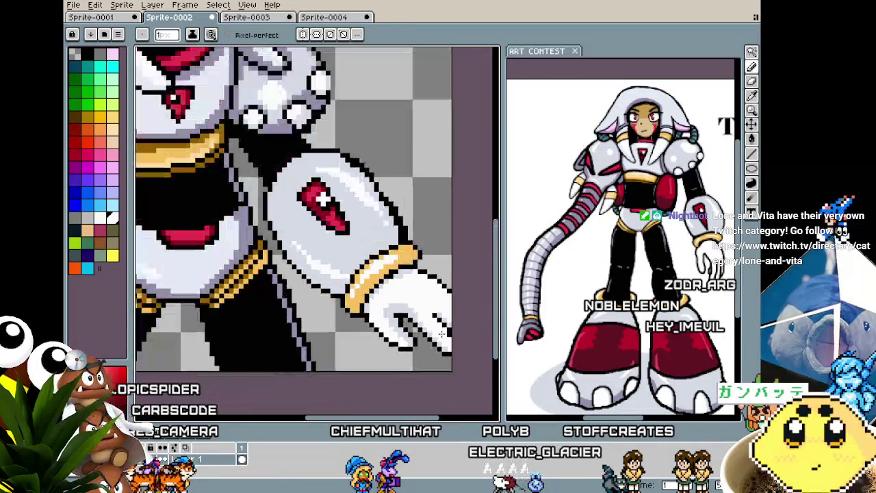
Eyedrop white from the sprite and centre the view on the arm.
scroll(453, 292, down, 1)
scroll(453, 291, up, 2)
key(alt)
alt+click(453, 292)
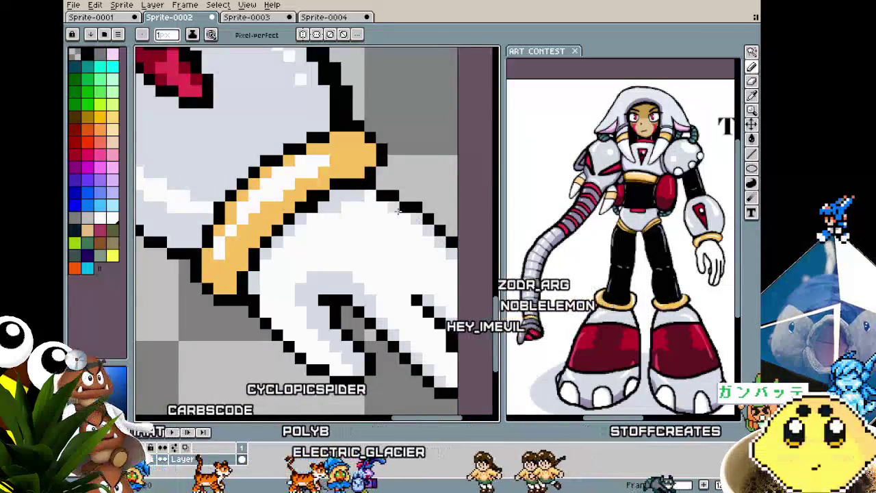
scroll(395, 288, down, 2)
scroll(395, 288, up, 1)
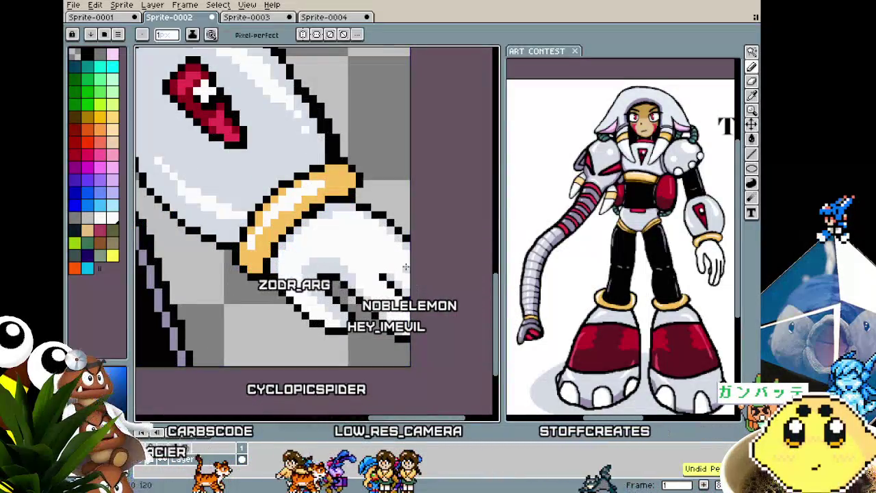
scroll(406, 267, down, 1)
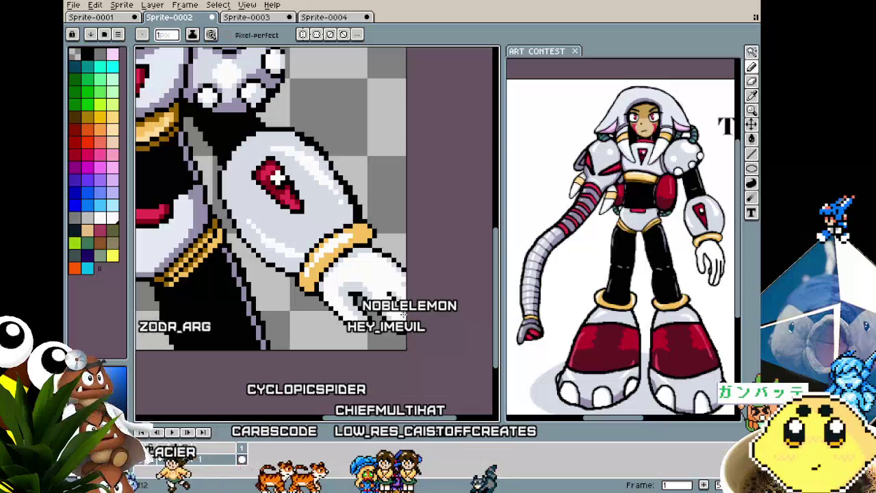
scroll(403, 315, down, 1)
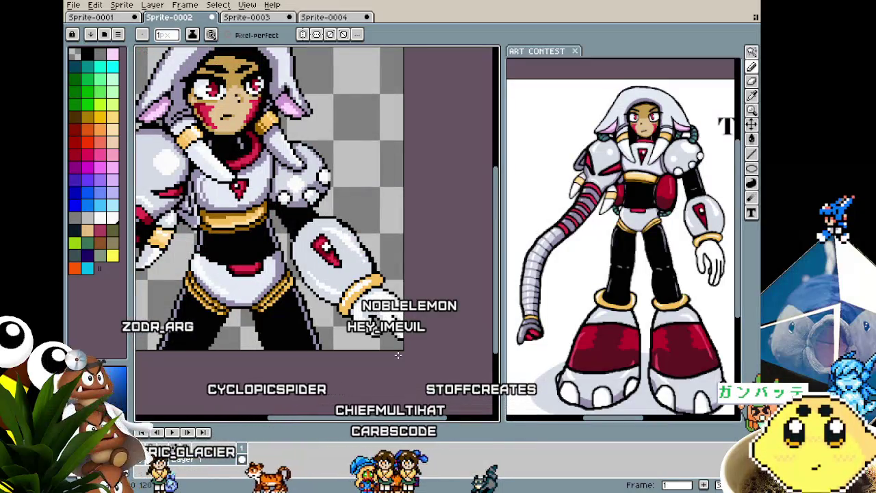
scroll(398, 355, down, 1)
scroll(408, 359, up, 1)
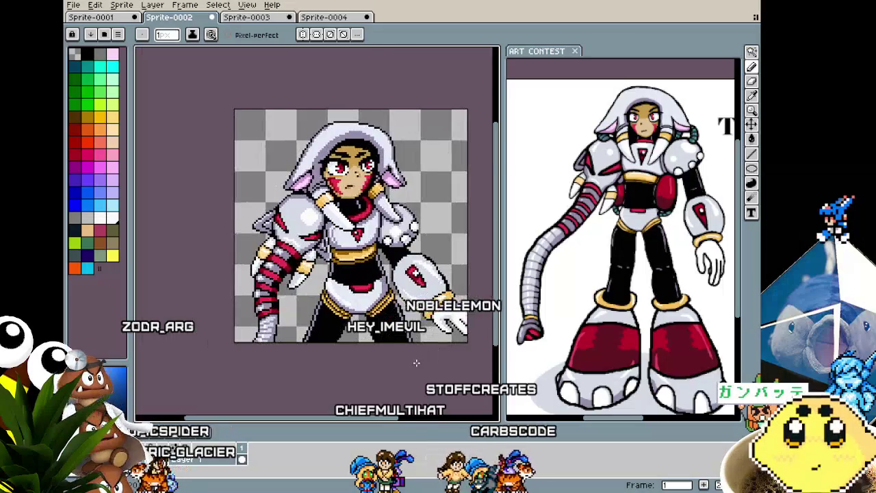
scroll(416, 363, up, 1)
drag(416, 363, 390, 373)
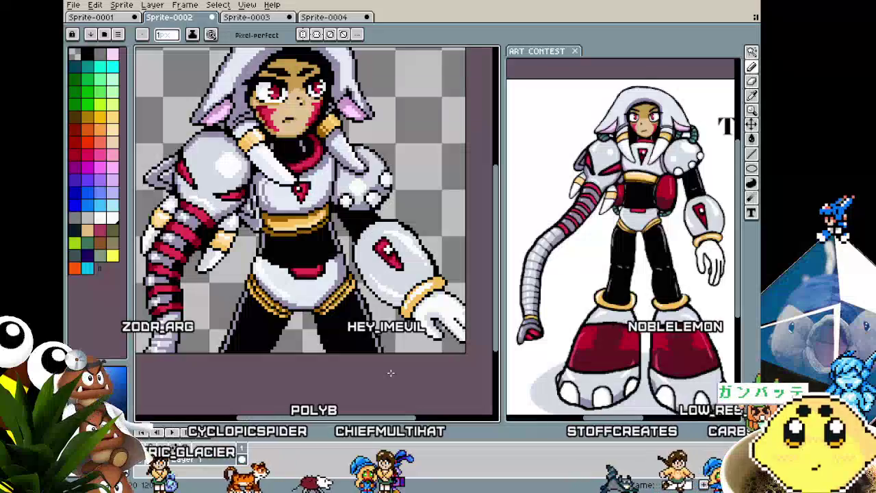
scroll(411, 329, up, 2)
scroll(421, 311, up, 1)
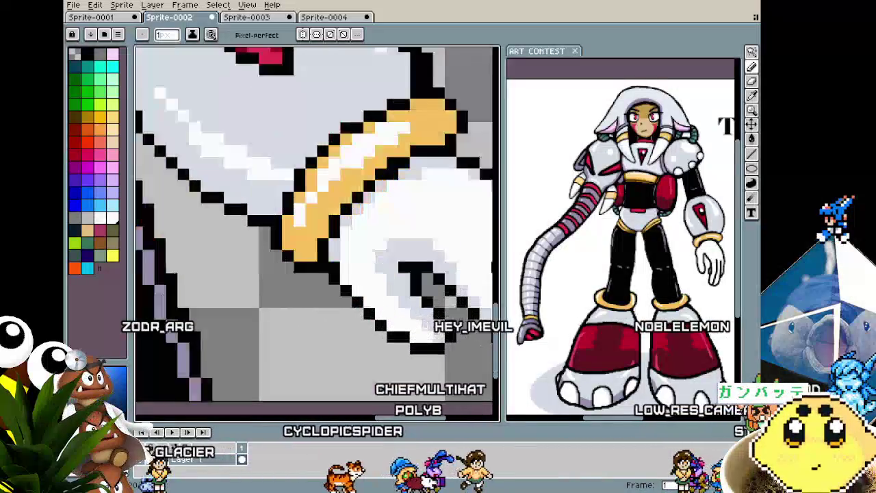
scroll(424, 308, up, 1)
Paint the stray grey pixels near the glove's fingers white.
alt+click(404, 188)
drag(395, 217, 362, 236)
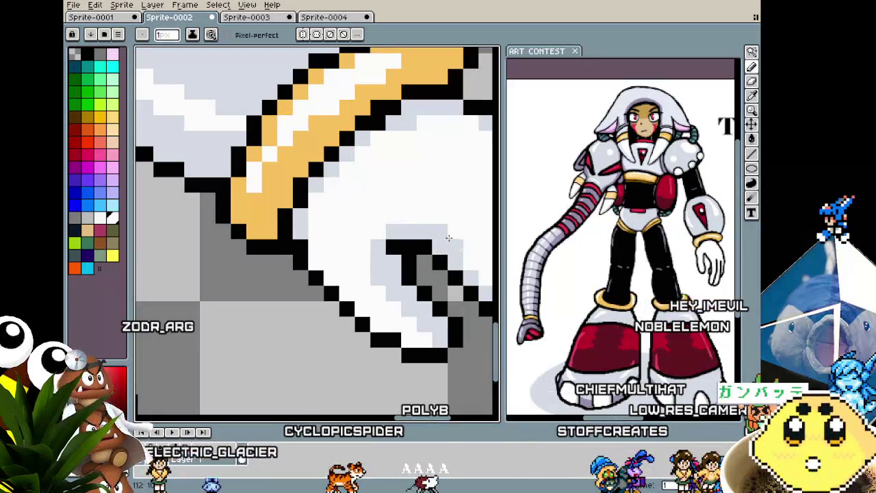
scroll(452, 241, down, 1)
scroll(448, 287, down, 1)
scroll(444, 336, down, 1)
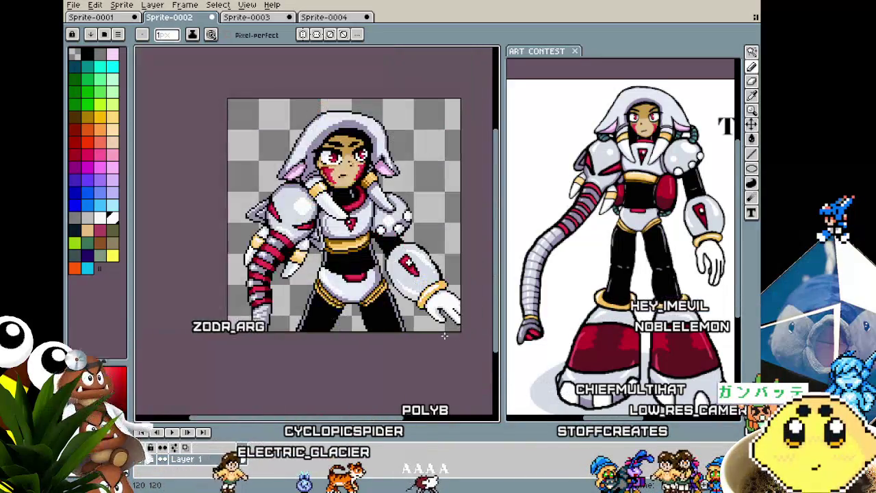
scroll(425, 325, up, 2)
scroll(435, 312, up, 1)
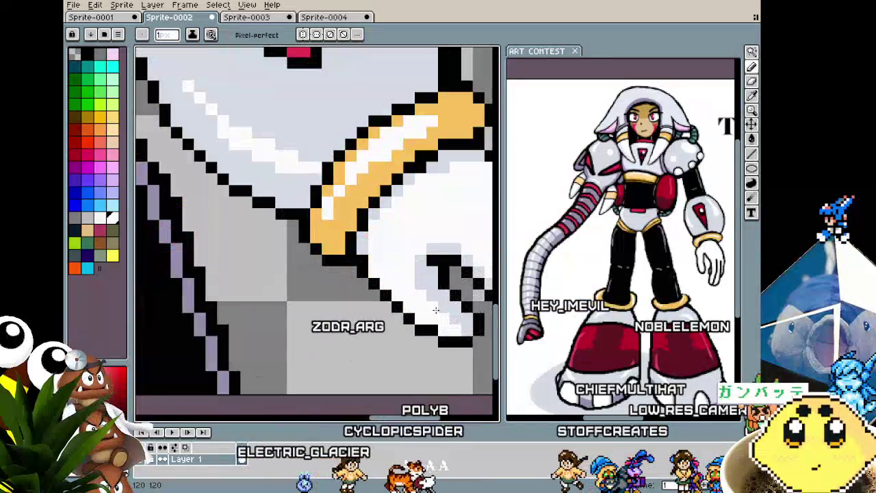
scroll(452, 322, down, 3)
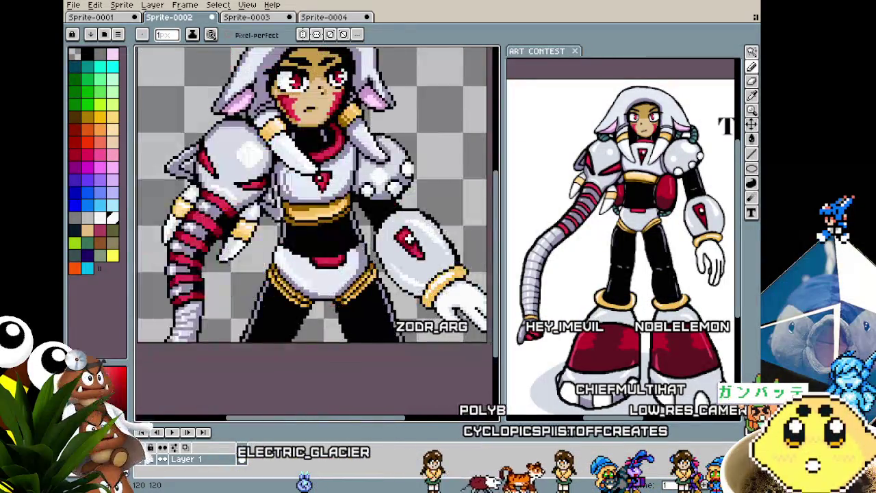
scroll(452, 322, down, 3)
scroll(452, 322, up, 2)
scroll(462, 312, up, 1)
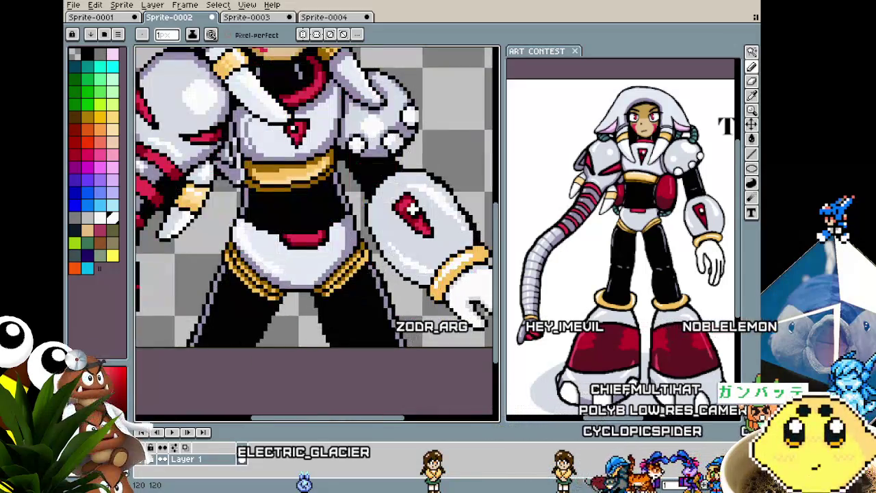
scroll(463, 312, up, 1)
scroll(463, 312, up, 1)
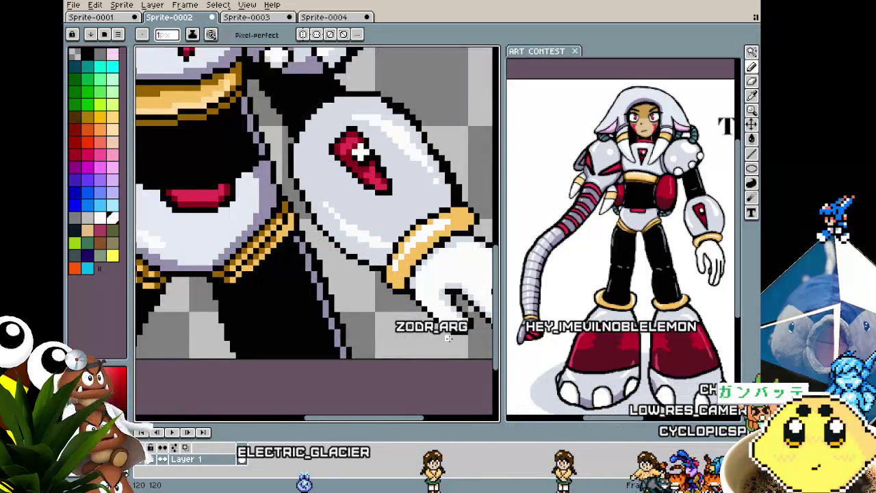
scroll(448, 337, down, 2)
scroll(424, 339, down, 2)
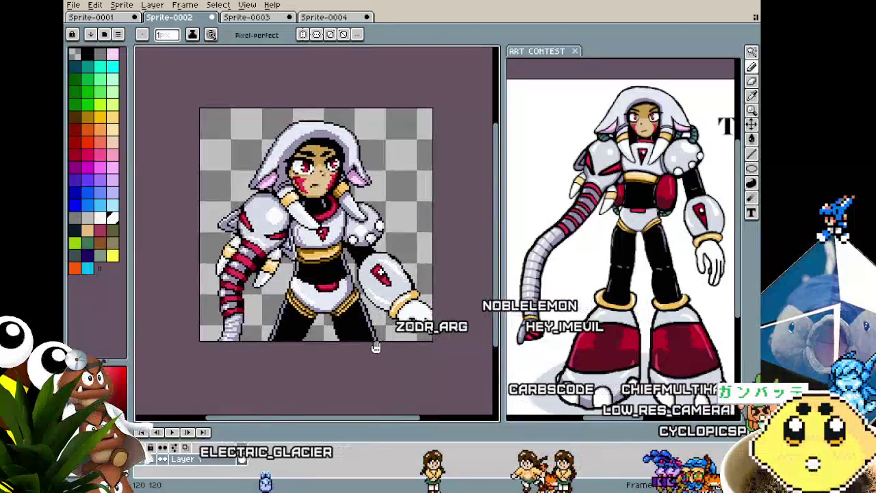
drag(376, 347, 354, 351)
scroll(312, 289, up, 1)
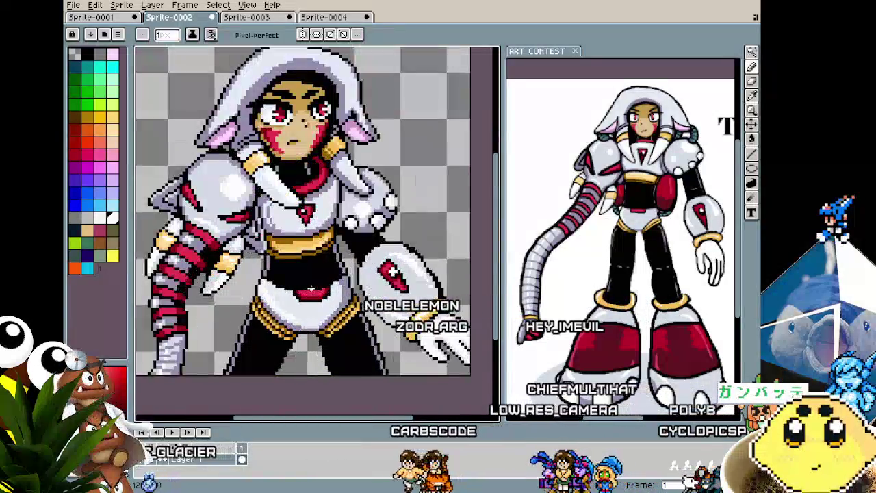
drag(305, 280, 326, 300)
Start saving the sprite and go up two levels to the aseprite work folder.
key(v)
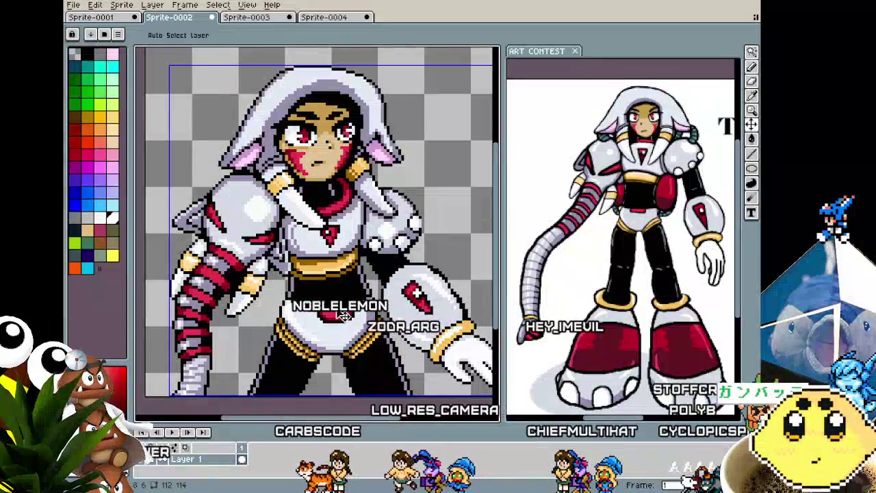
key(ctrl+s)
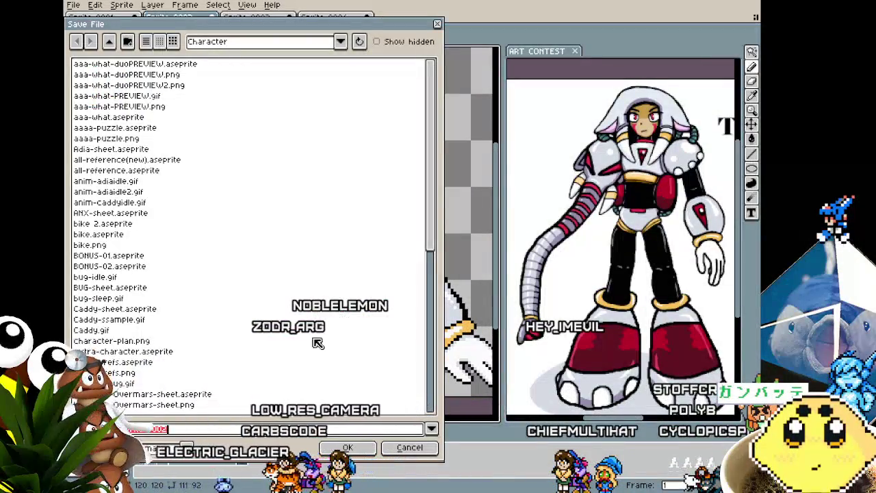
click(108, 42)
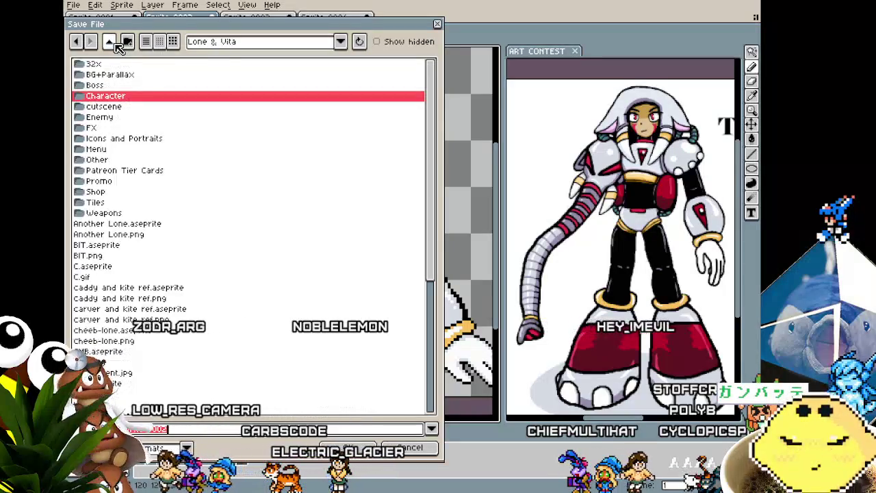
click(109, 43)
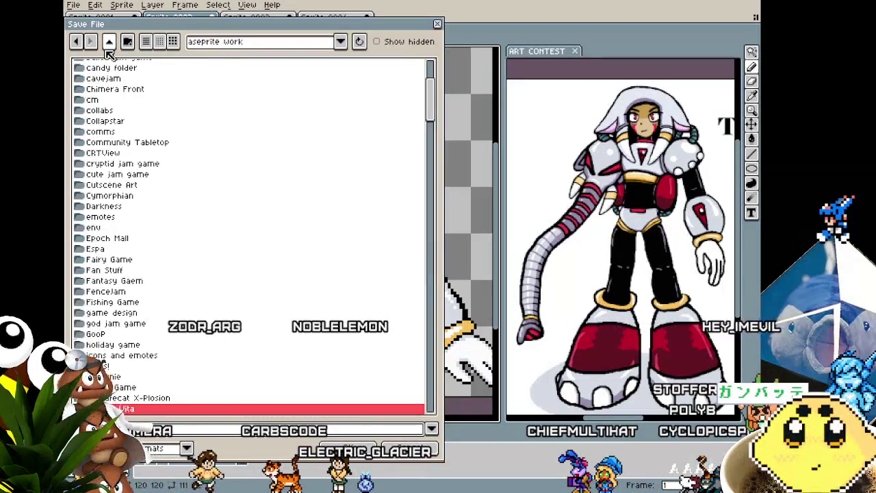
scroll(135, 265, down, 1)
scroll(135, 265, down, 1)
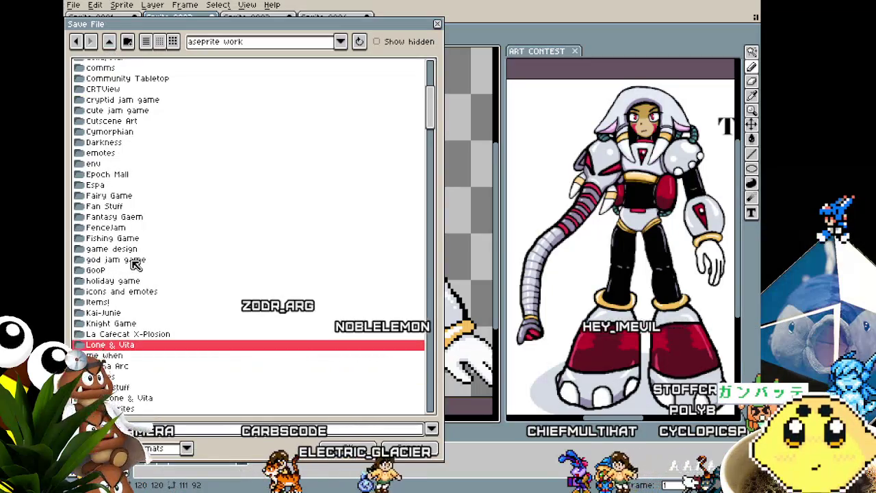
scroll(134, 265, up, 2)
scroll(135, 265, up, 3)
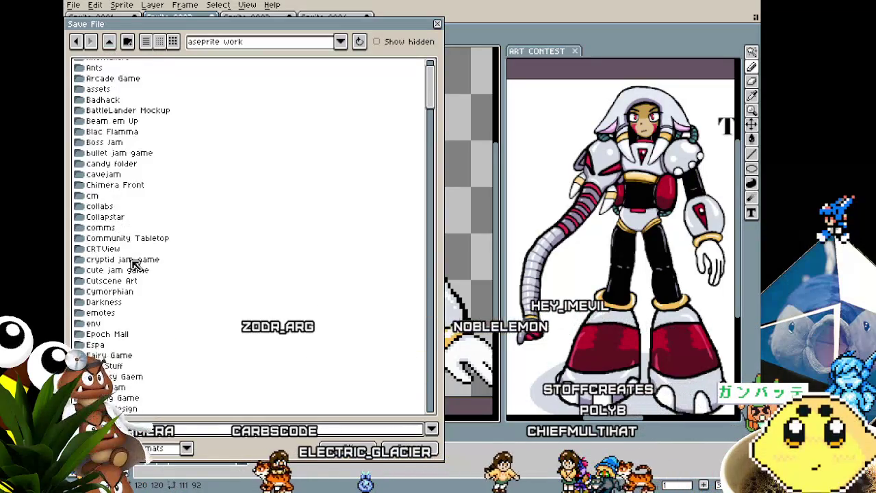
scroll(135, 265, up, 2)
scroll(134, 265, down, 3)
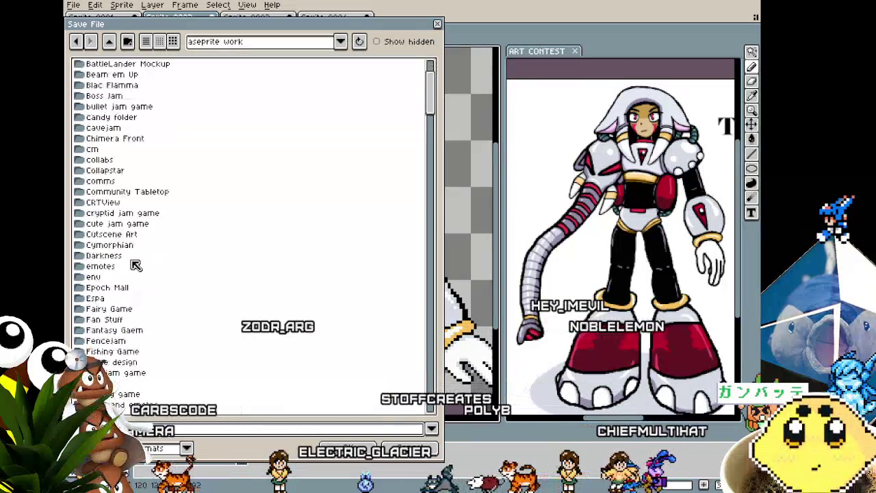
scroll(135, 265, down, 4)
scroll(135, 265, down, 1)
scroll(134, 265, down, 2)
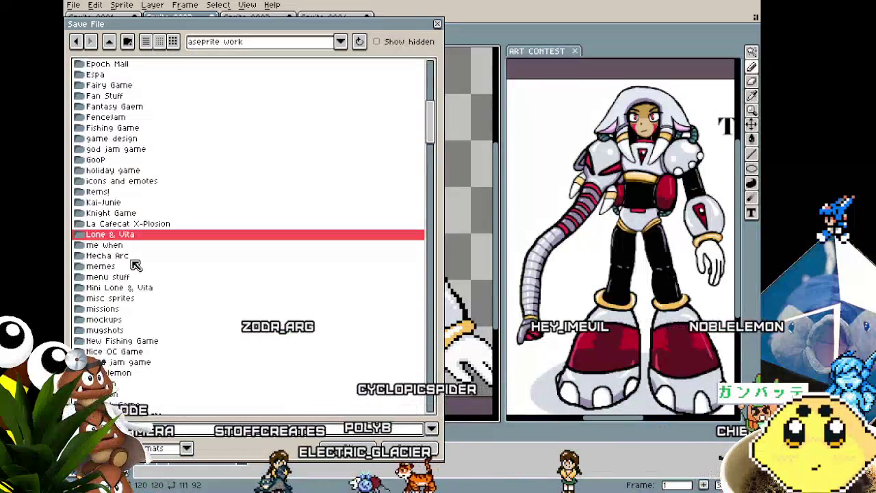
scroll(135, 265, down, 1)
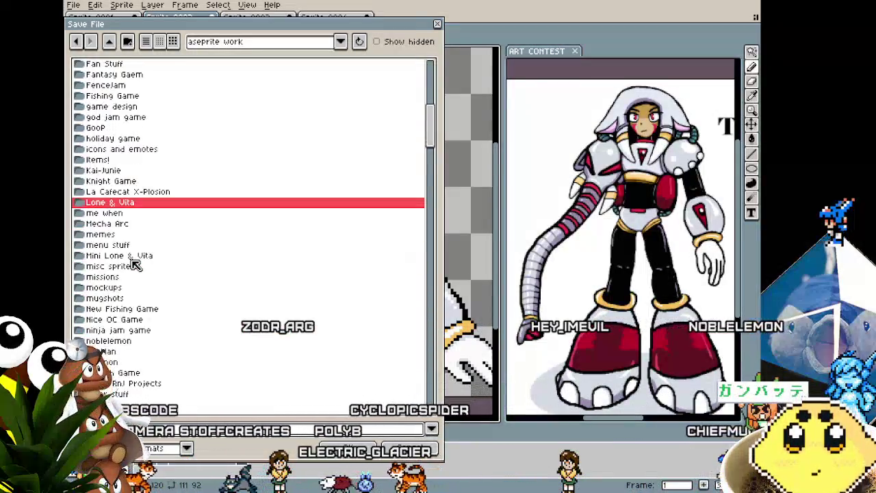
Check the ninja jam game and noblelemon folders, returning to aseprite work after each.
double_click(135, 332)
click(108, 46)
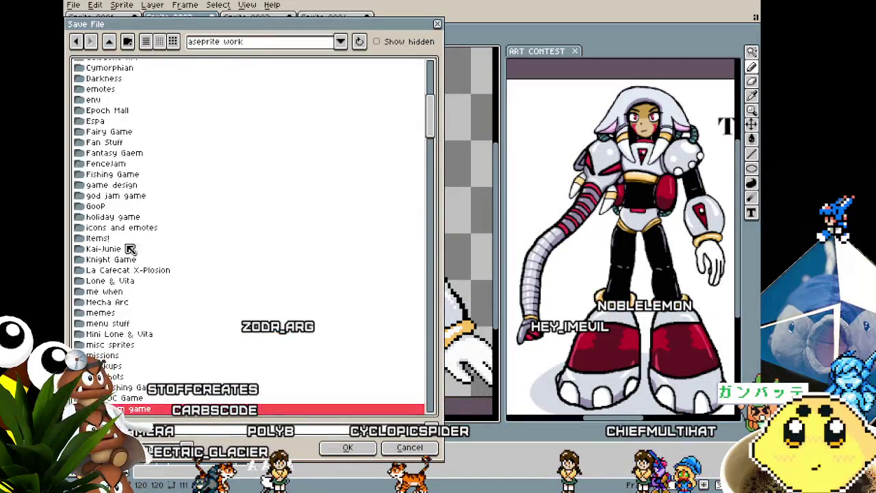
scroll(124, 357, down, 3)
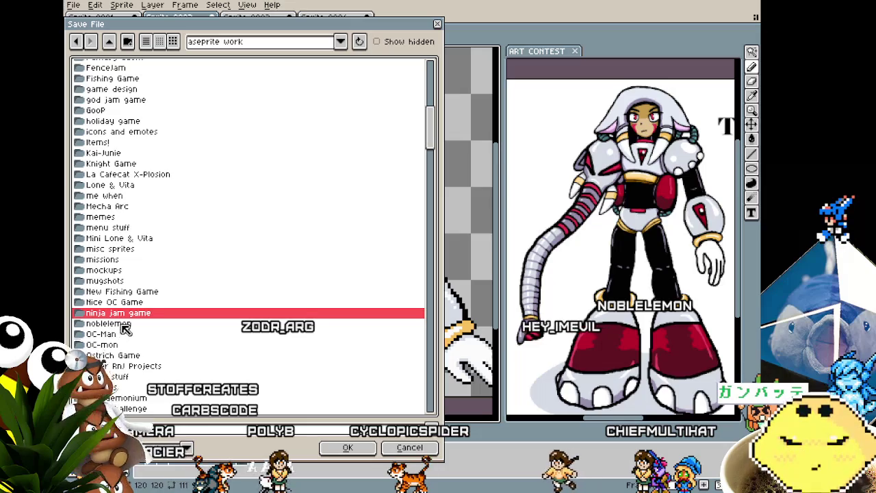
click(110, 324)
double_click(124, 326)
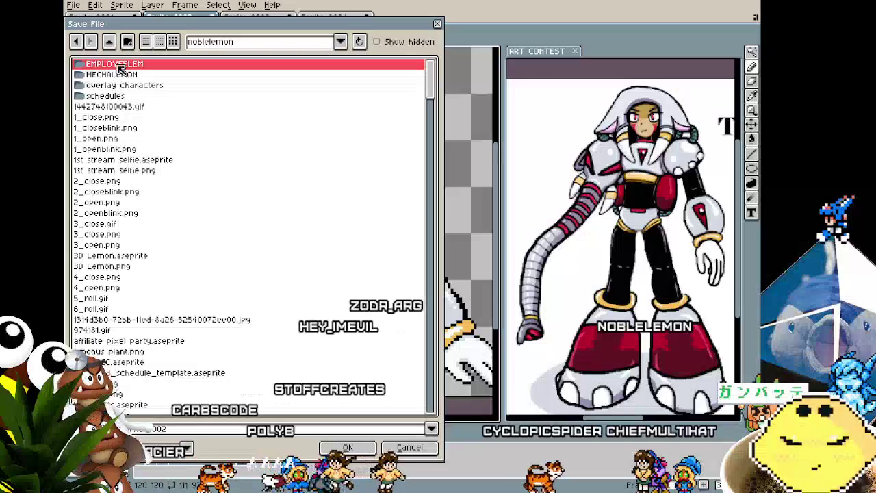
click(109, 44)
scroll(160, 250, down, 3)
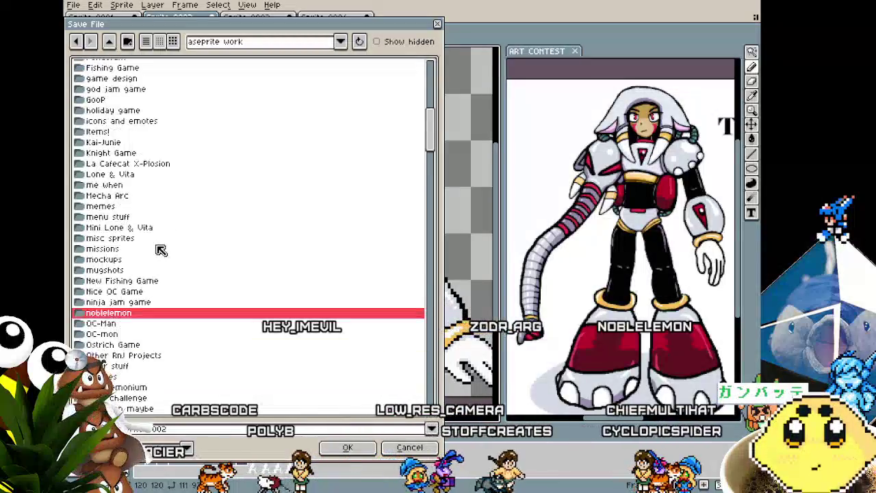
scroll(160, 250, down, 2)
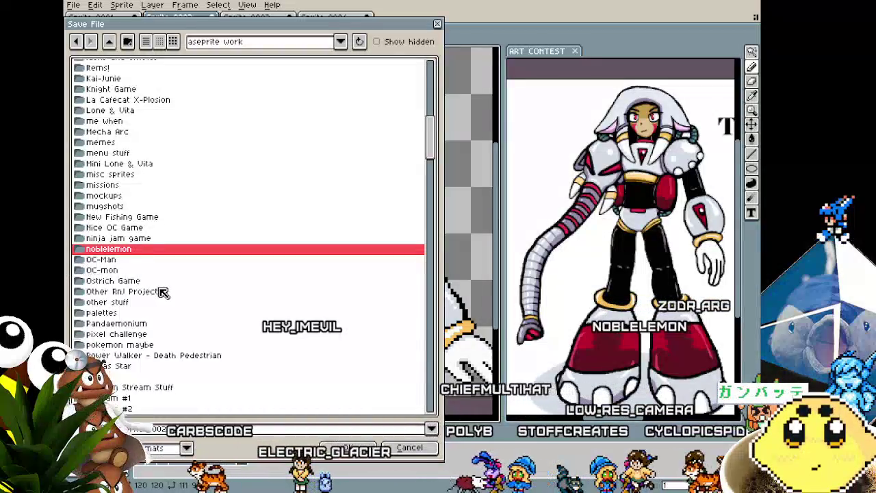
scroll(162, 290, down, 3)
scroll(182, 290, down, 3)
scroll(182, 289, up, 3)
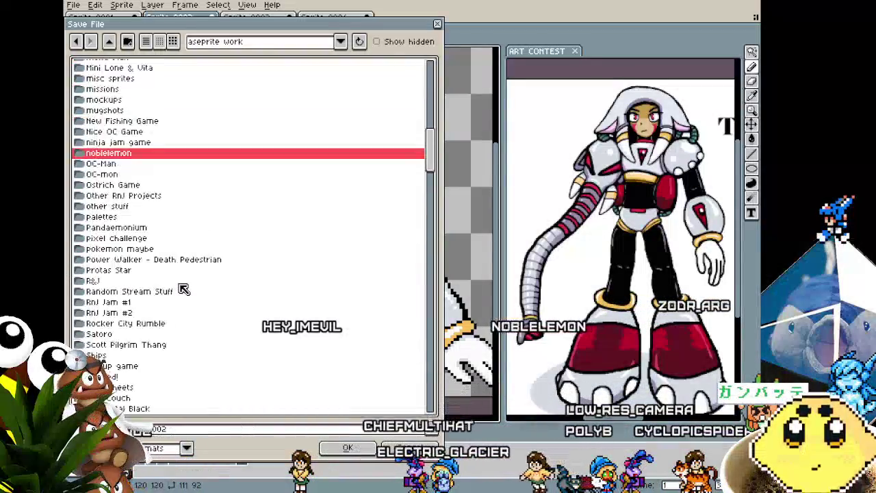
scroll(183, 290, up, 3)
scroll(184, 289, up, 3)
scroll(183, 290, up, 2)
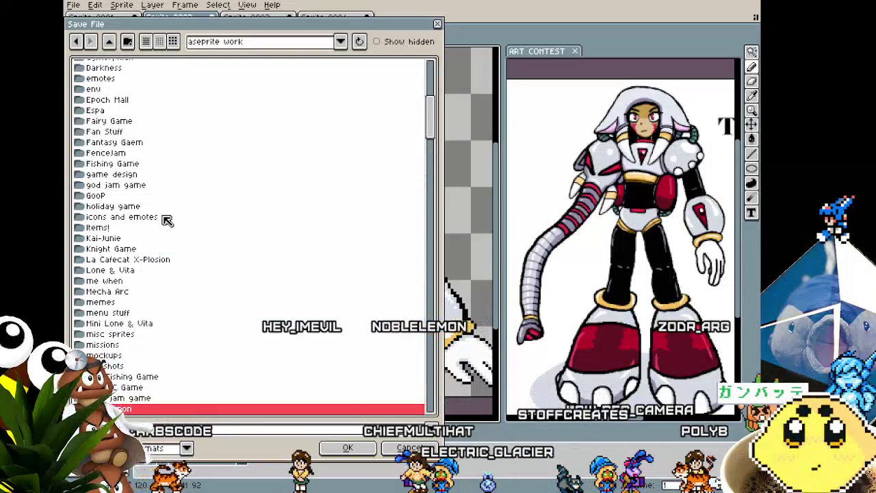
Look through the Fan Stuff folder, then go back to aseprite work.
double_click(137, 132)
scroll(146, 146, down, 4)
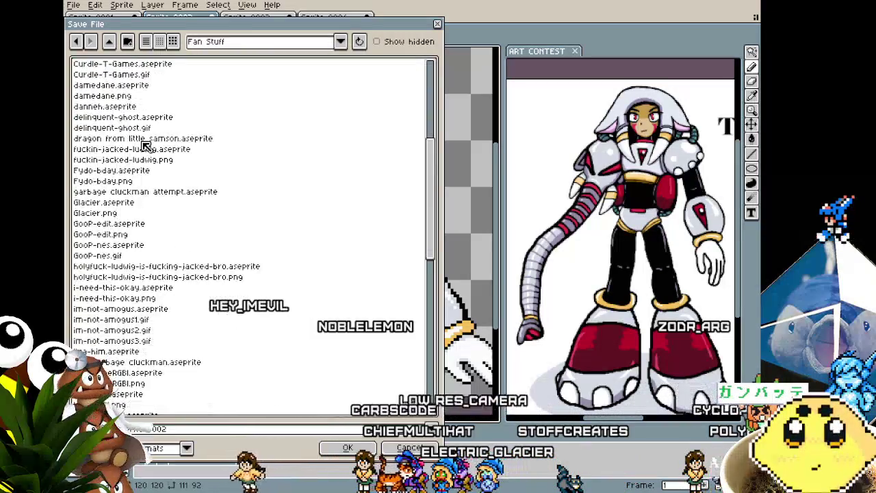
scroll(146, 146, down, 4)
scroll(145, 146, down, 4)
scroll(146, 146, down, 4)
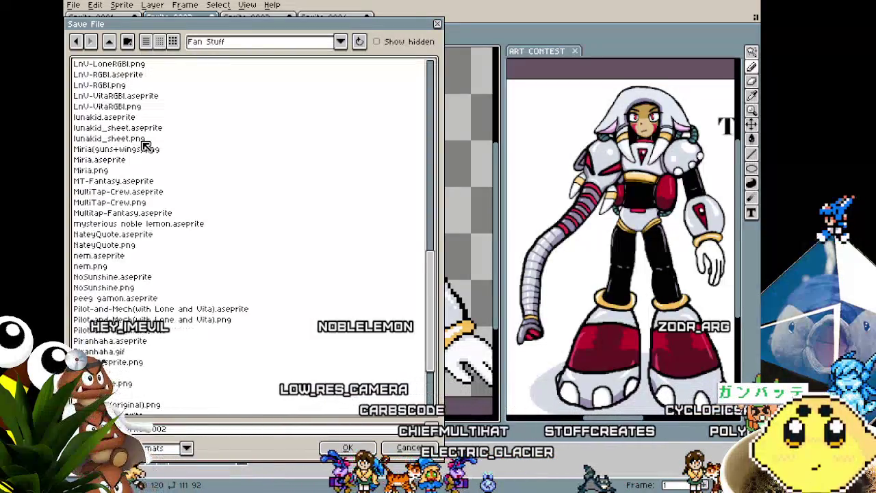
scroll(146, 146, down, 3)
scroll(145, 146, up, 3)
scroll(146, 145, up, 3)
scroll(146, 146, up, 5)
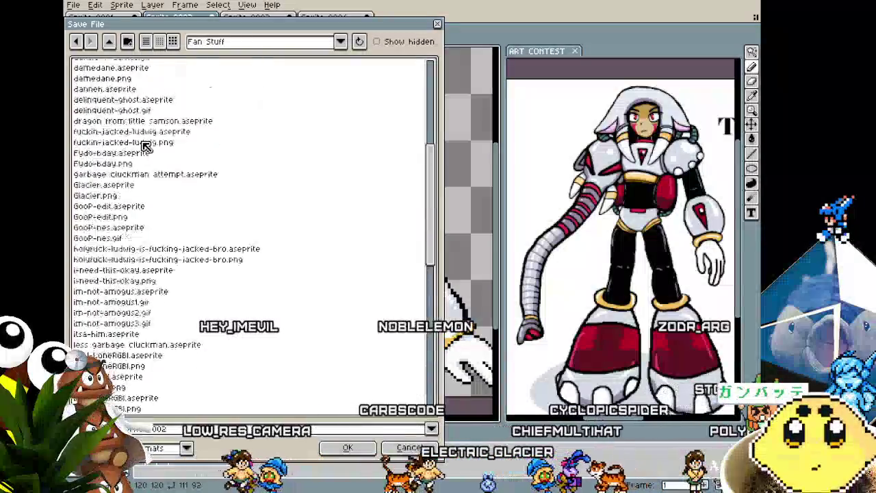
scroll(146, 146, up, 5)
scroll(143, 133, up, 3)
click(108, 42)
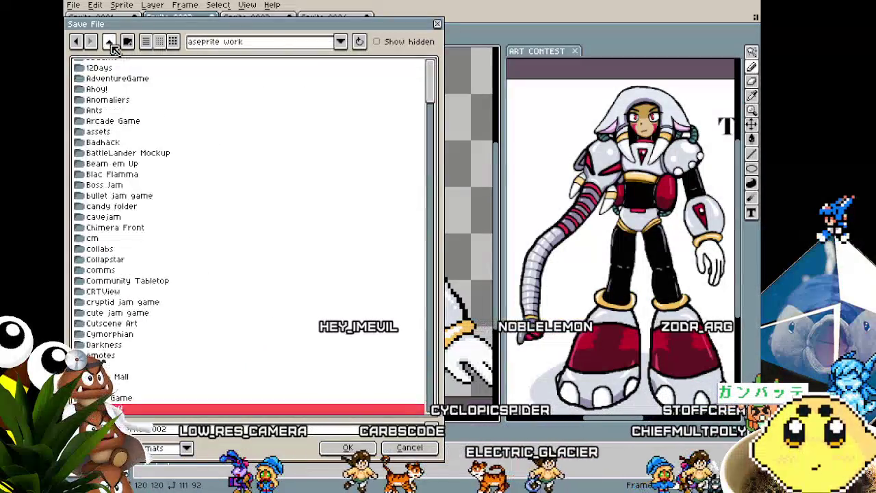
scroll(151, 172, down, 3)
scroll(150, 172, down, 4)
scroll(151, 185, down, 3)
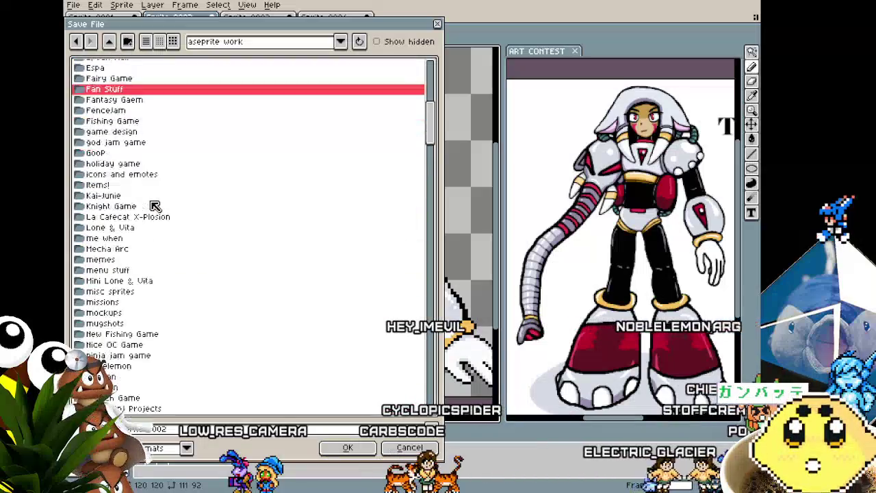
scroll(151, 270, down, 3)
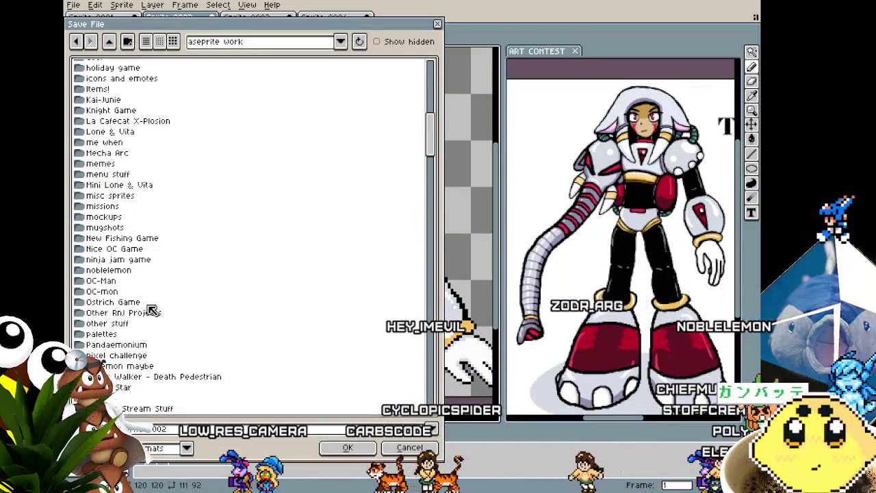
Save the sprite as 'ART CONTEST' inside the other stuff folder.
double_click(145, 327)
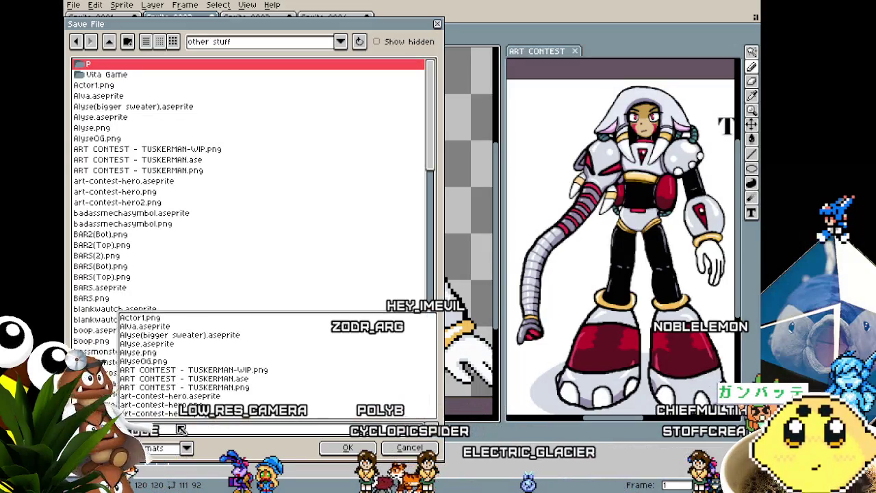
text(ART)
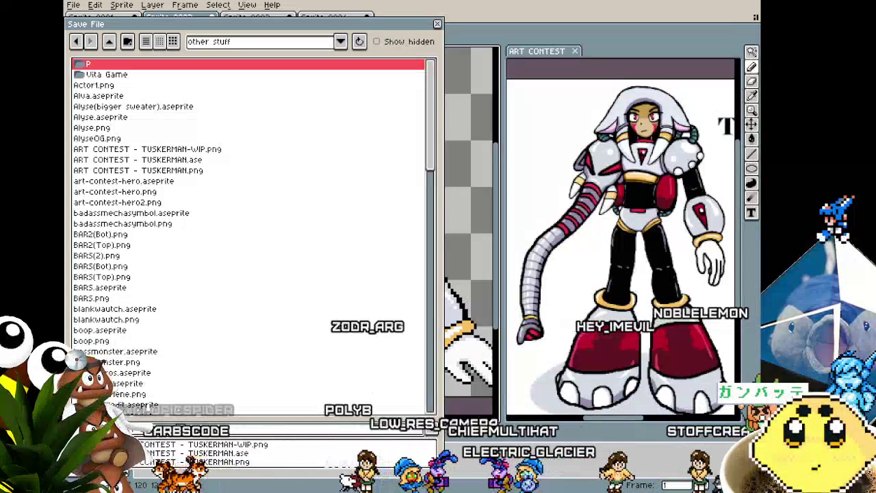
key(Escape)
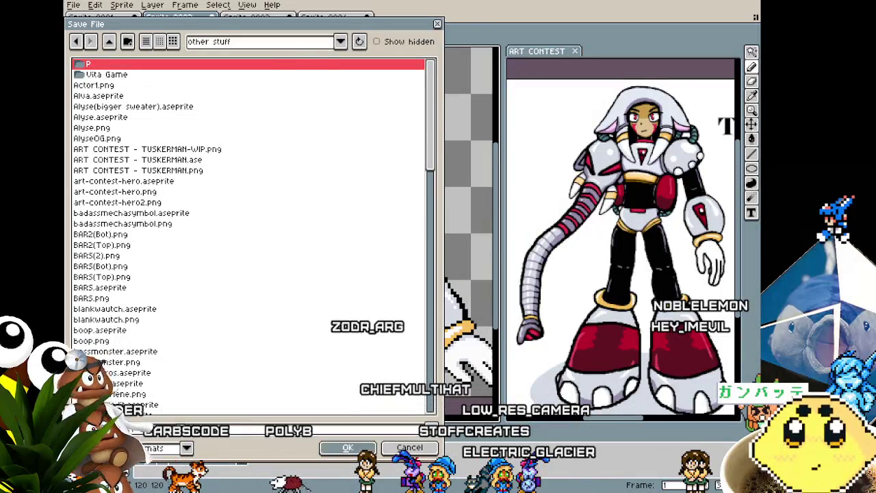
key(Return)
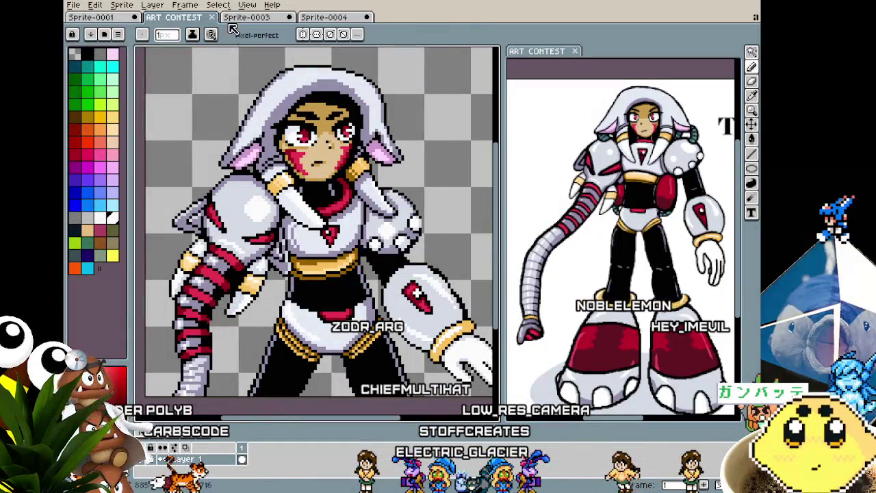
drag(220, 214, 199, 229)
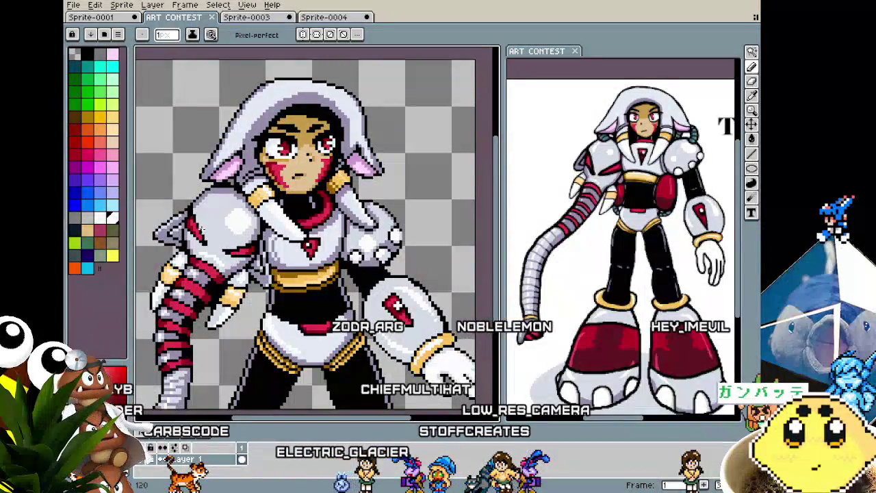